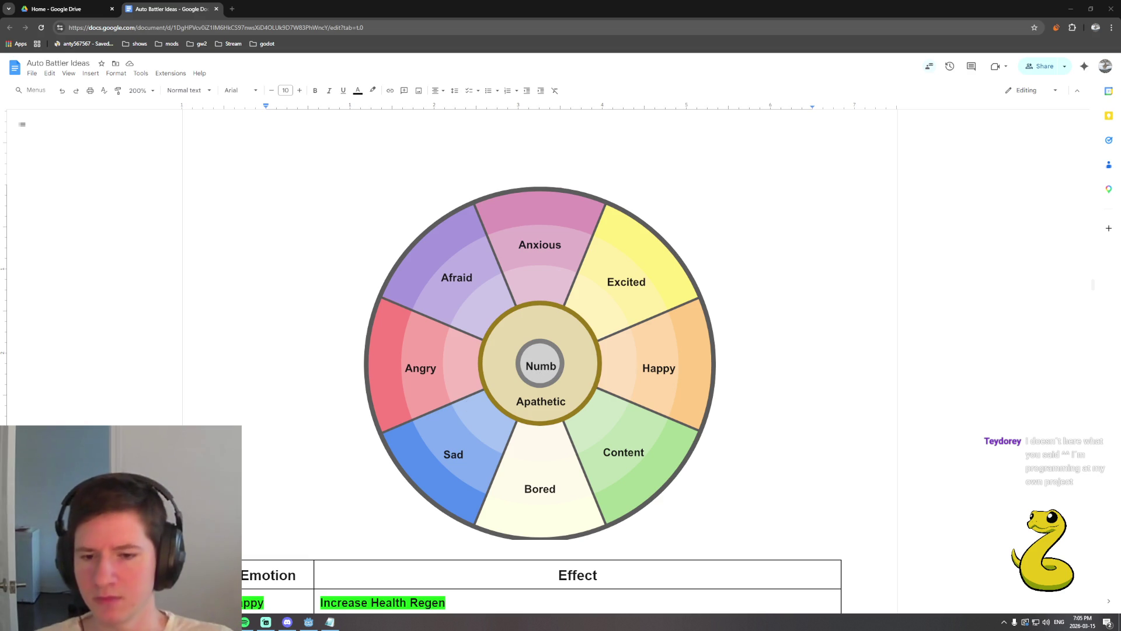
Launch Paint from the Windows search so a blank canvas sits over the Docs emotion wheel.
key("super")
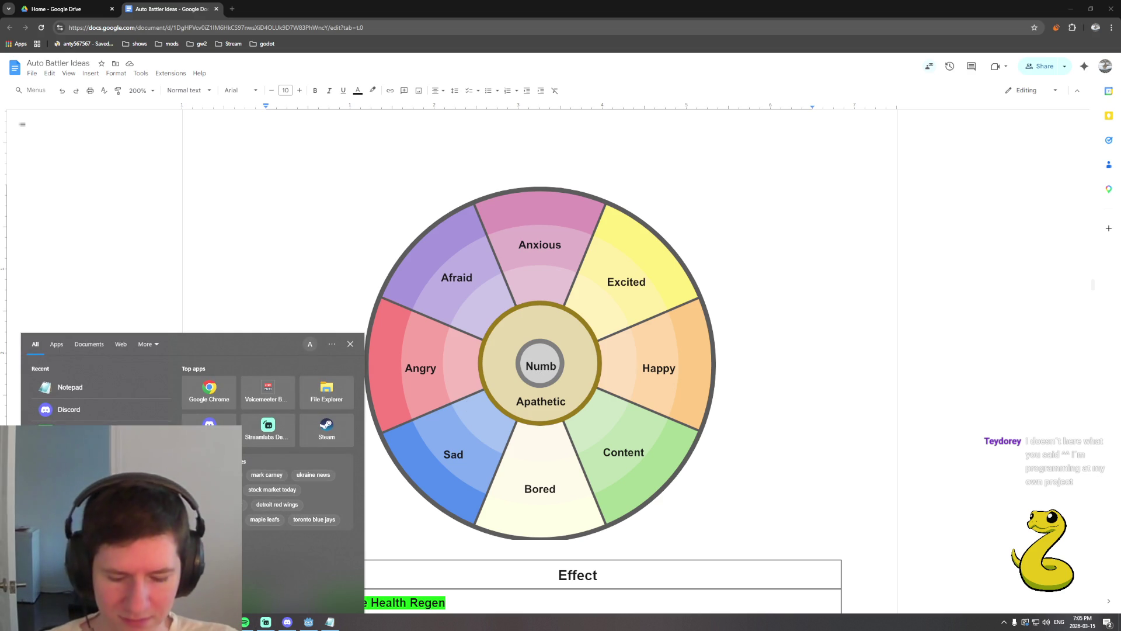
type("paint")
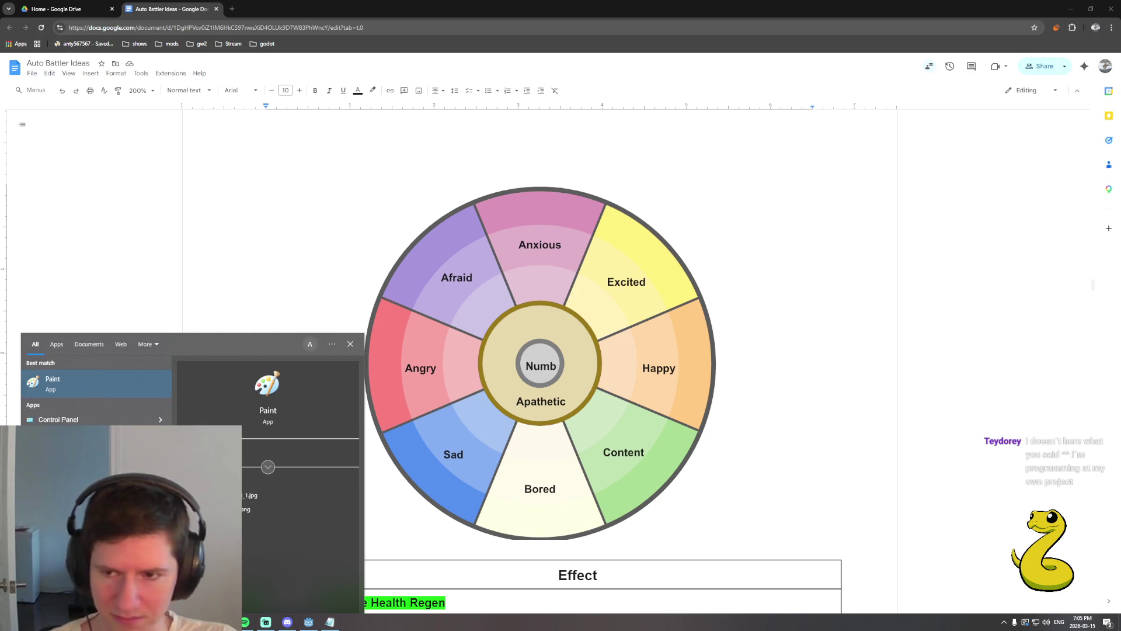
key("Return")
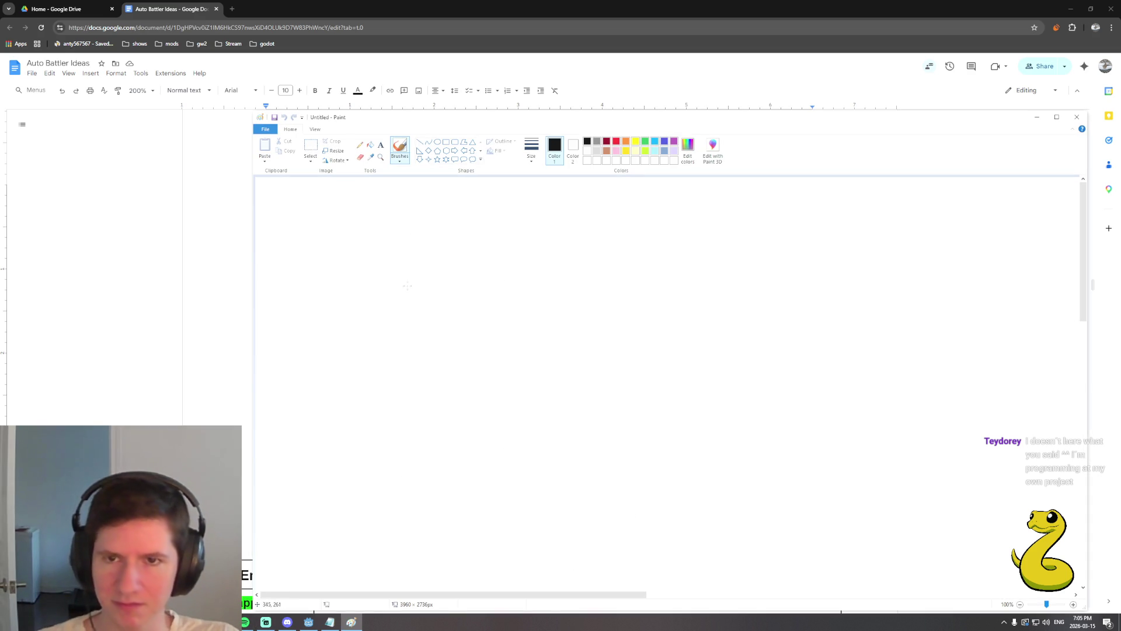
Brush a rough circle and cut it into eight wedges with vertical, horizontal and two diagonal lines.
left_click_drag(408, 122, 325, 118)
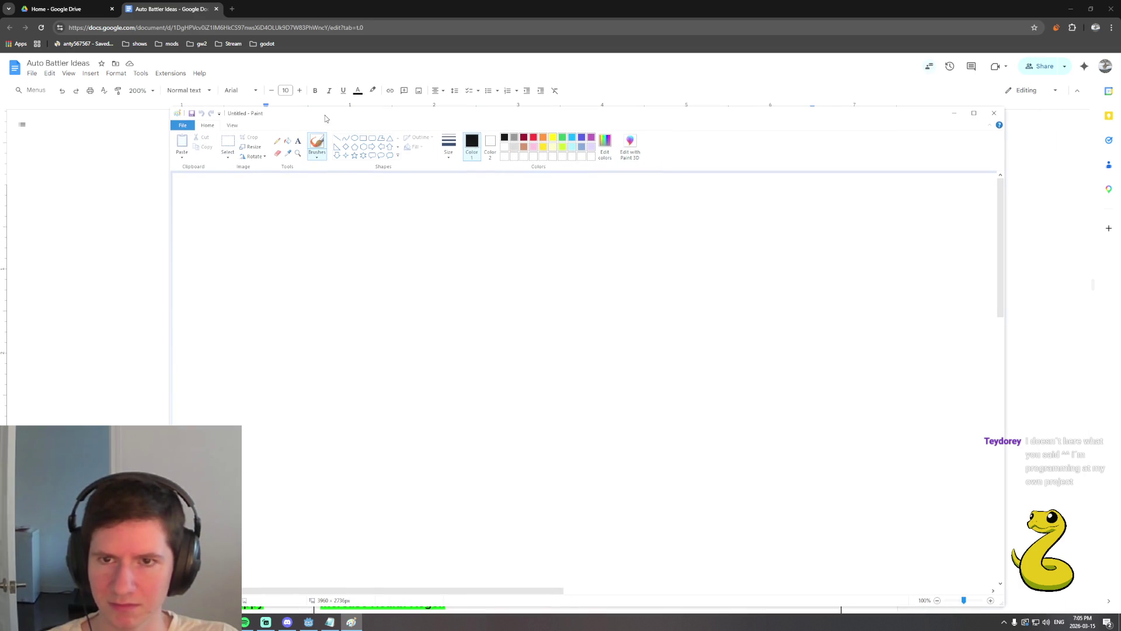
mouse_move(532, 227)
left_mouse_down()
mouse_move(420, 280)
mouse_move(453, 430)
mouse_move(615, 446)
mouse_move(645, 294)
mouse_move(554, 231)
left_mouse_up()
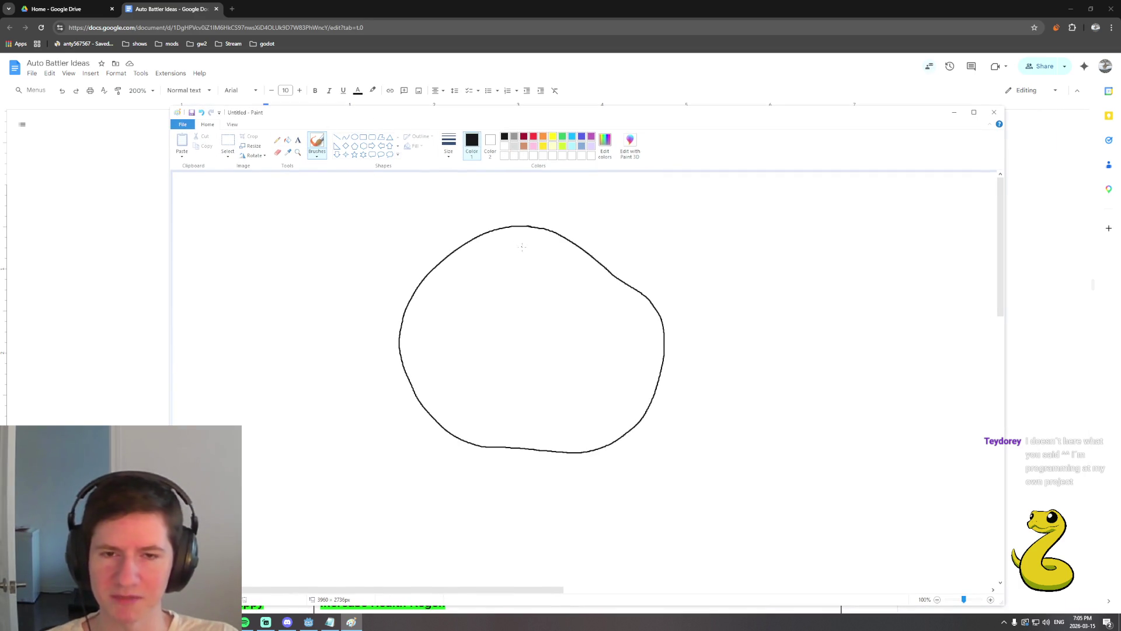
left_click_drag(532, 228, 518, 421)
left_click_drag(399, 341, 626, 352)
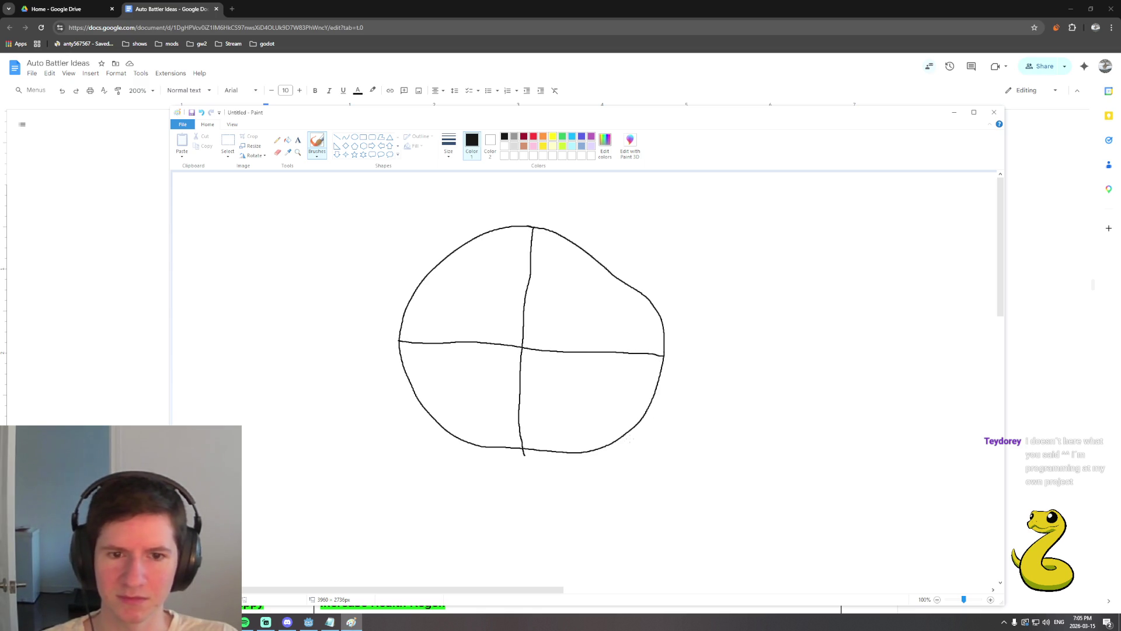
left_click_drag(618, 433, 438, 263)
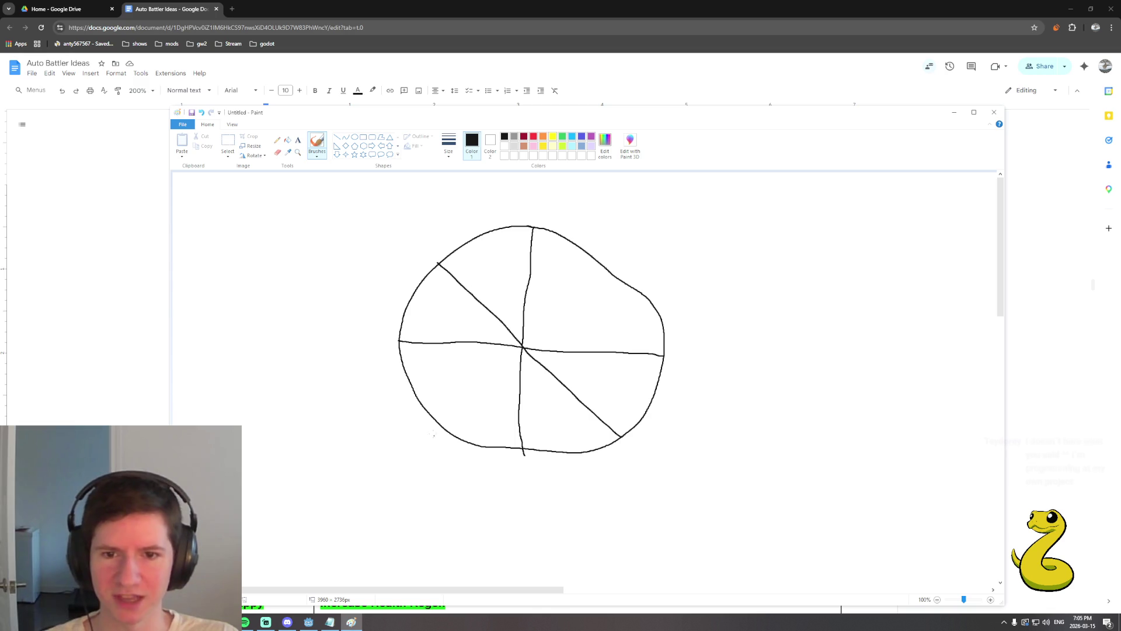
mouse_move(434, 418)
left_mouse_down()
mouse_move(534, 339)
mouse_move(611, 298)
left_mouse_up()
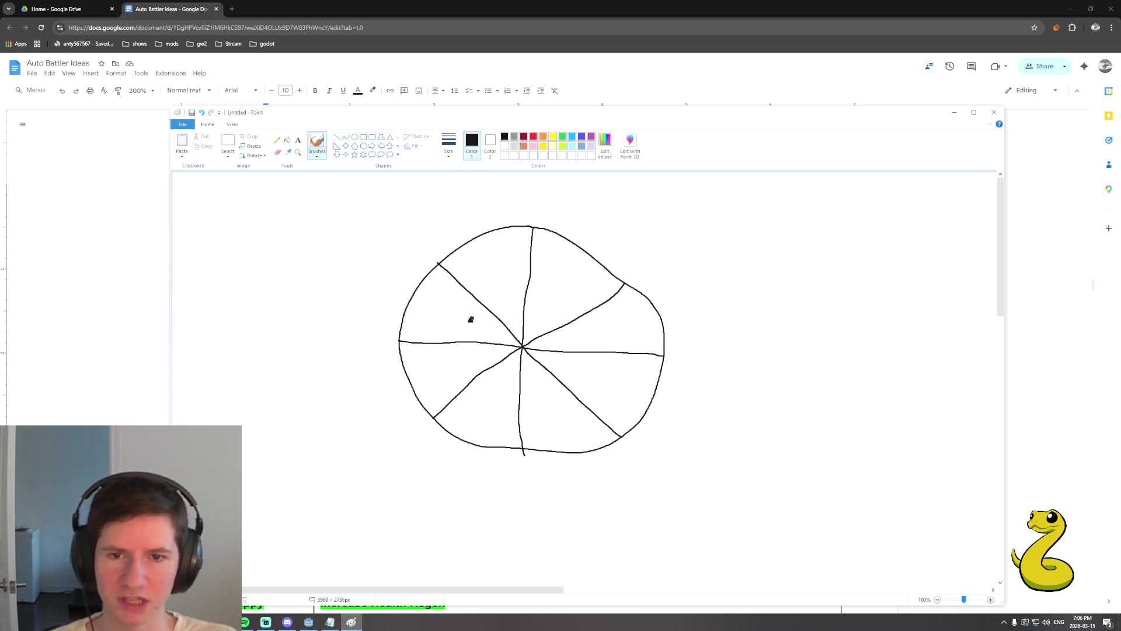
Dot the upper-left wedge black, set red as Color 2, and paint a green mark in the right wedge.
left_click(471, 319)
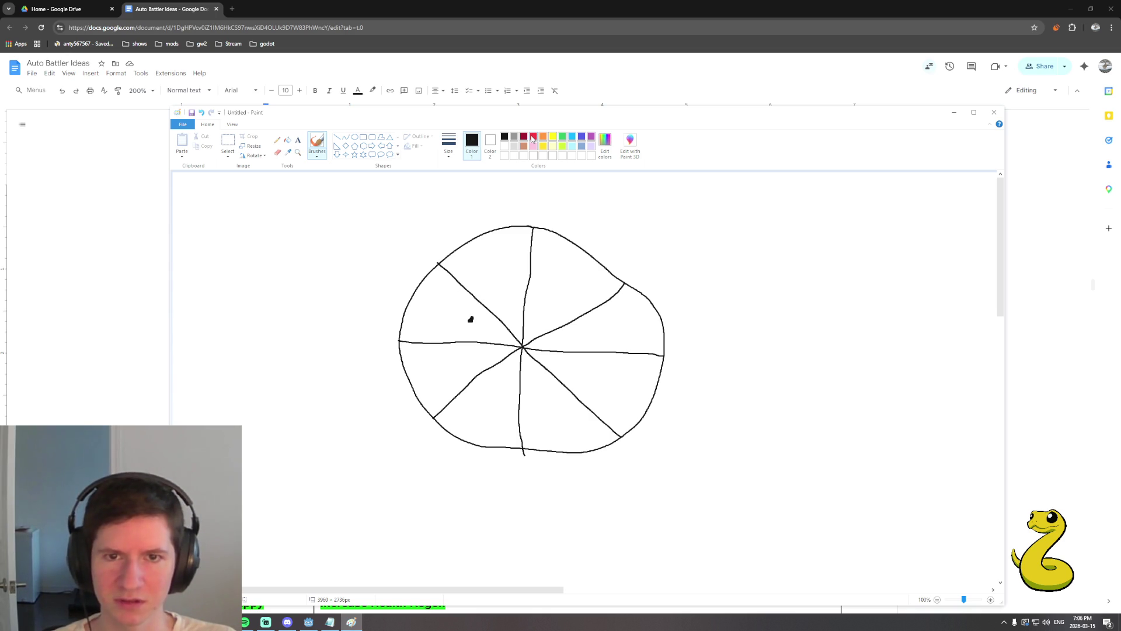
right_click(532, 139)
left_click(491, 188)
left_click(490, 145)
left_click(472, 144)
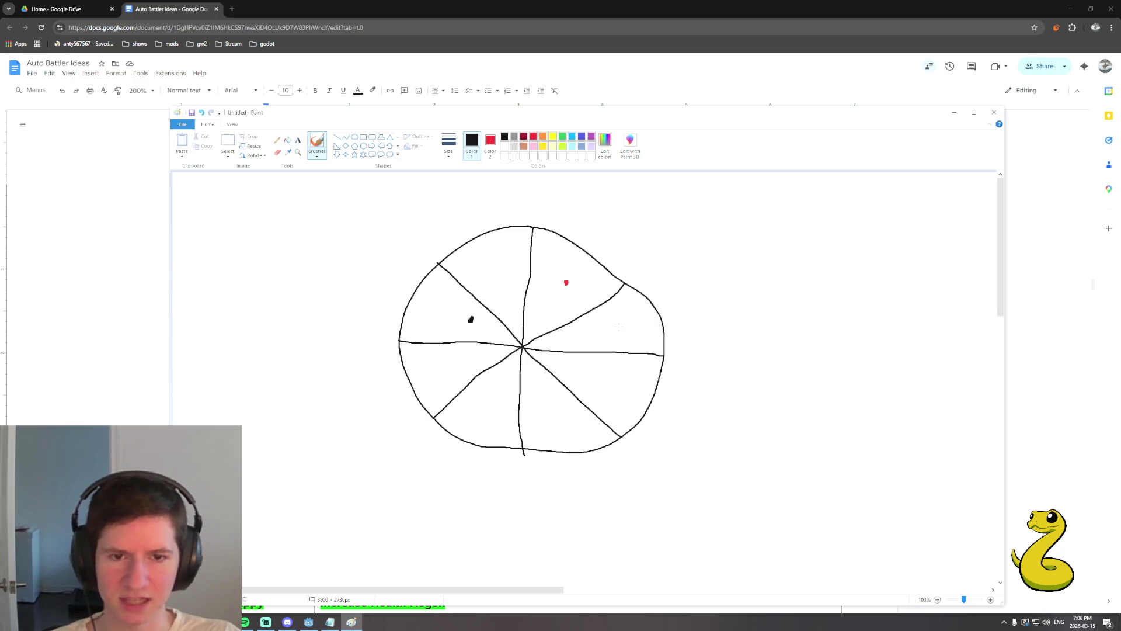
left_click(562, 138)
left_click_drag(619, 333, 624, 330)
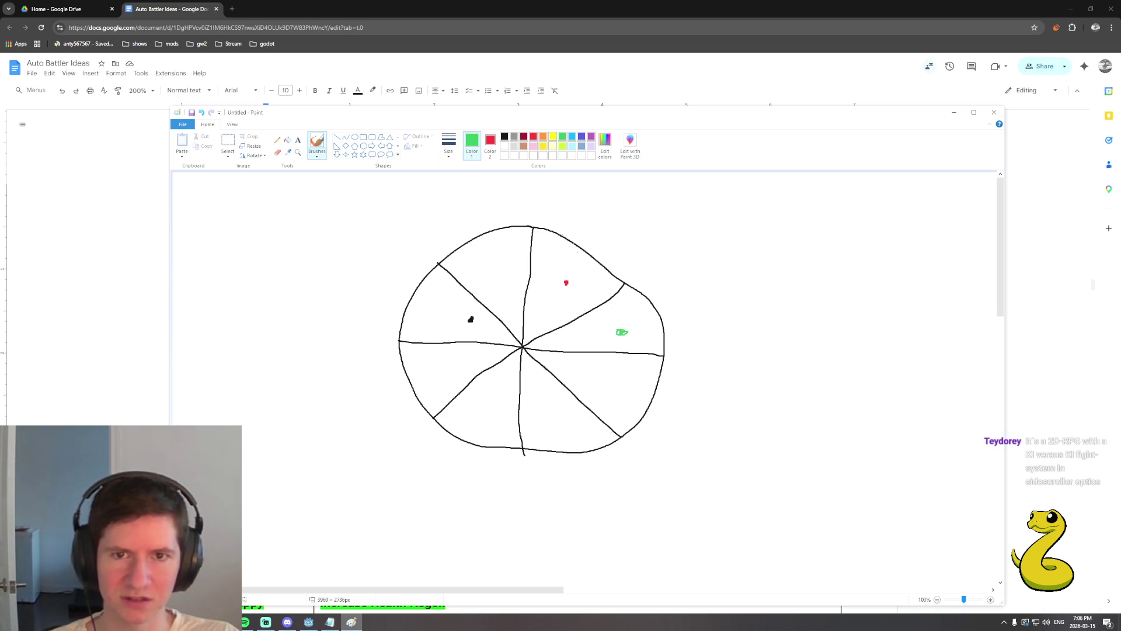
In black, draw a curved arrow from the black dot toward the centre with a short stroke above it.
left_click(504, 137)
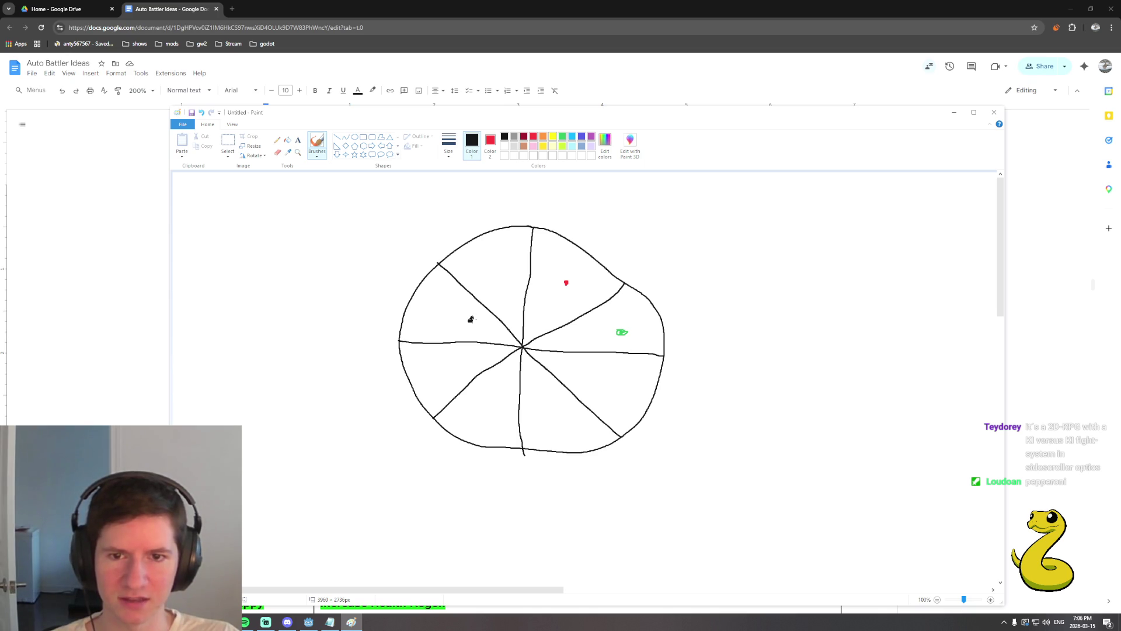
left_click_drag(470, 319, 518, 319)
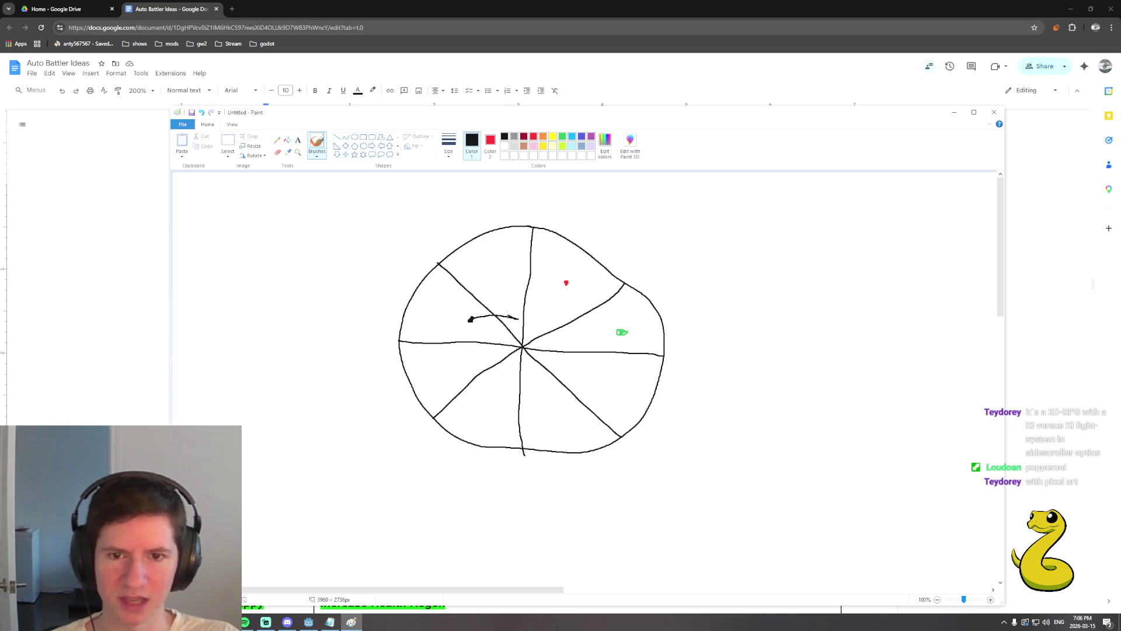
left_click_drag(518, 320, 501, 327)
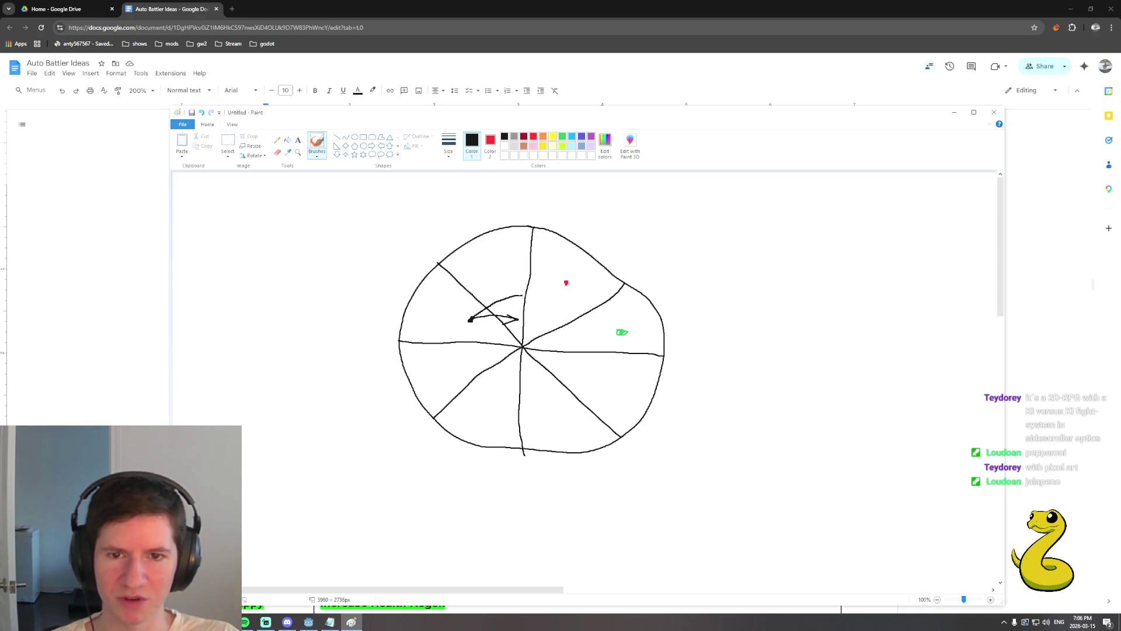
left_click_drag(500, 302, 522, 296)
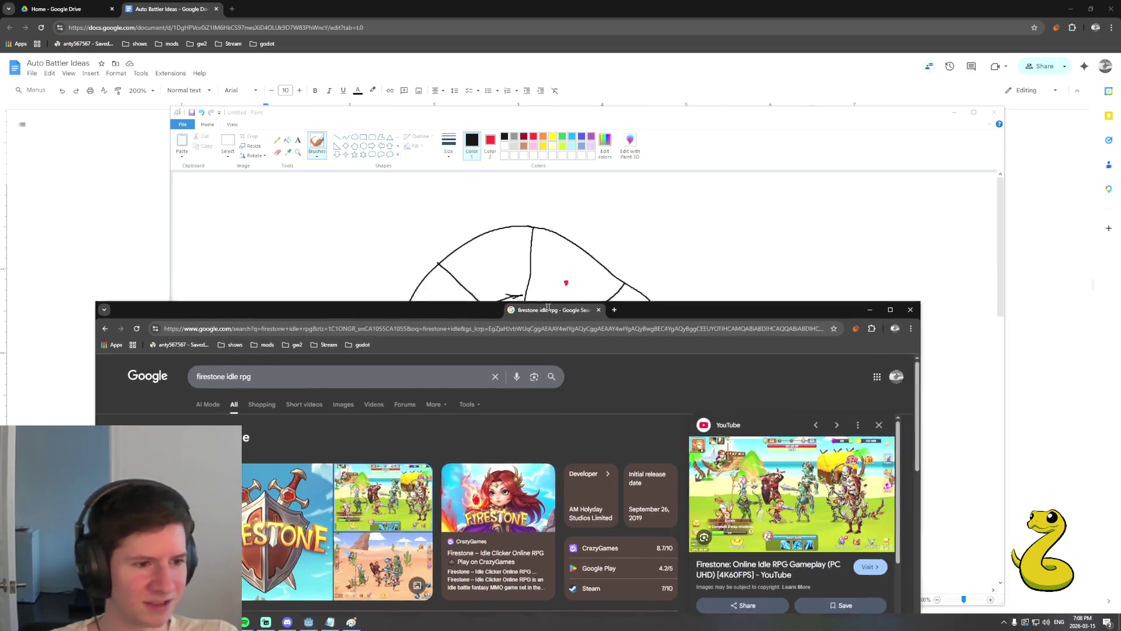
Maximise the Firestone results, peek at the gameplay video, then view the Epic Games screenshot in its own tab.
left_click_drag(776, 290, 276, 9)
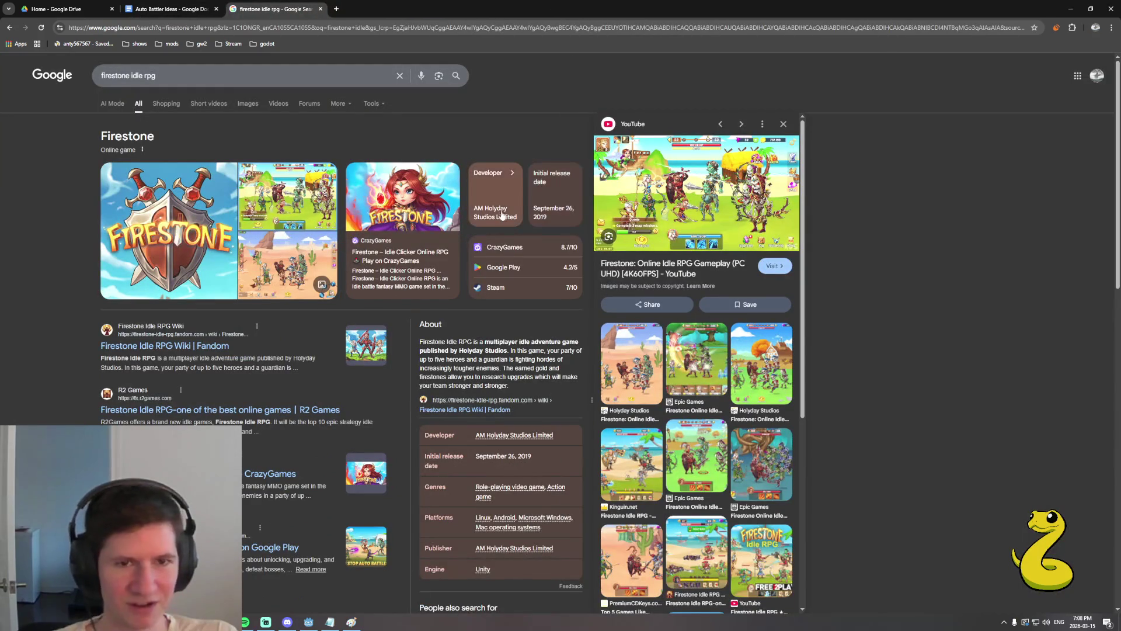
left_click(671, 191)
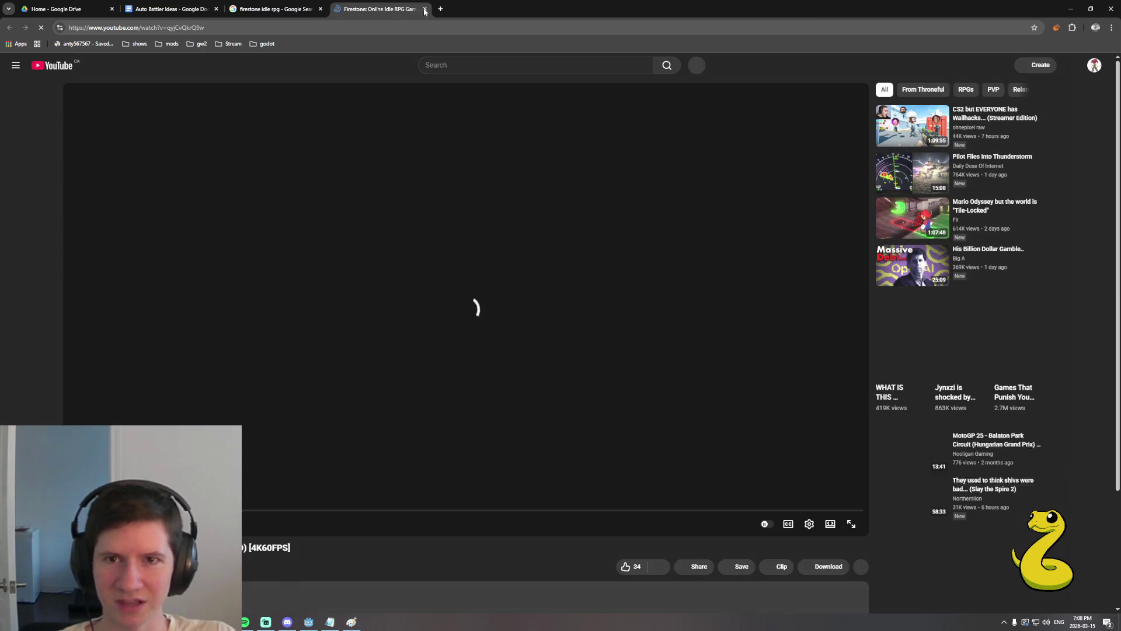
left_click(424, 9)
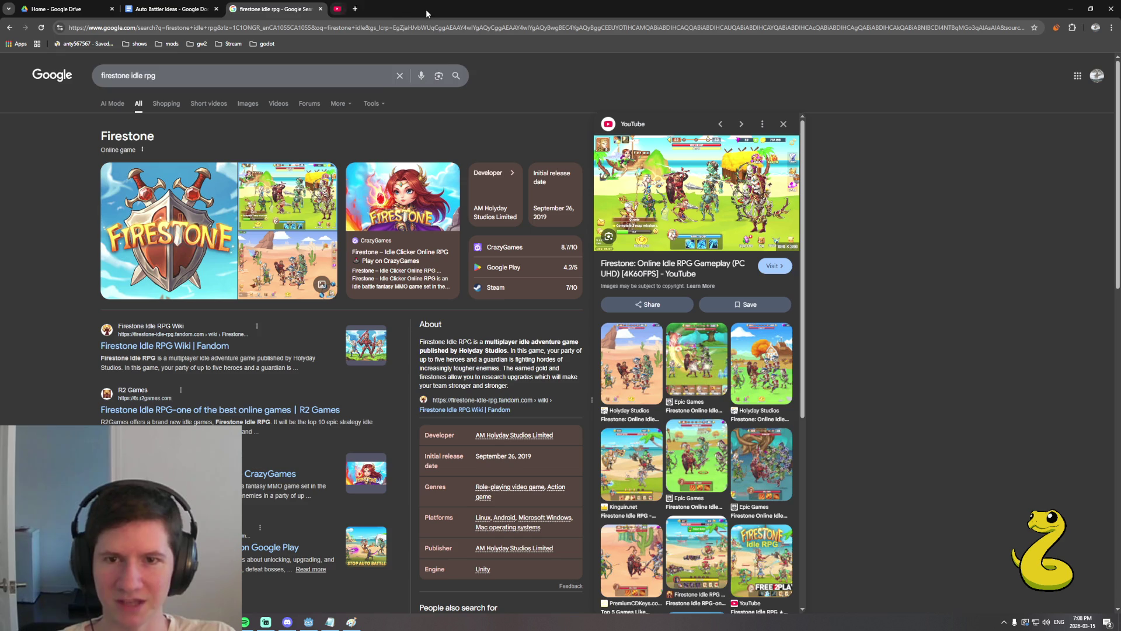
left_click(246, 105)
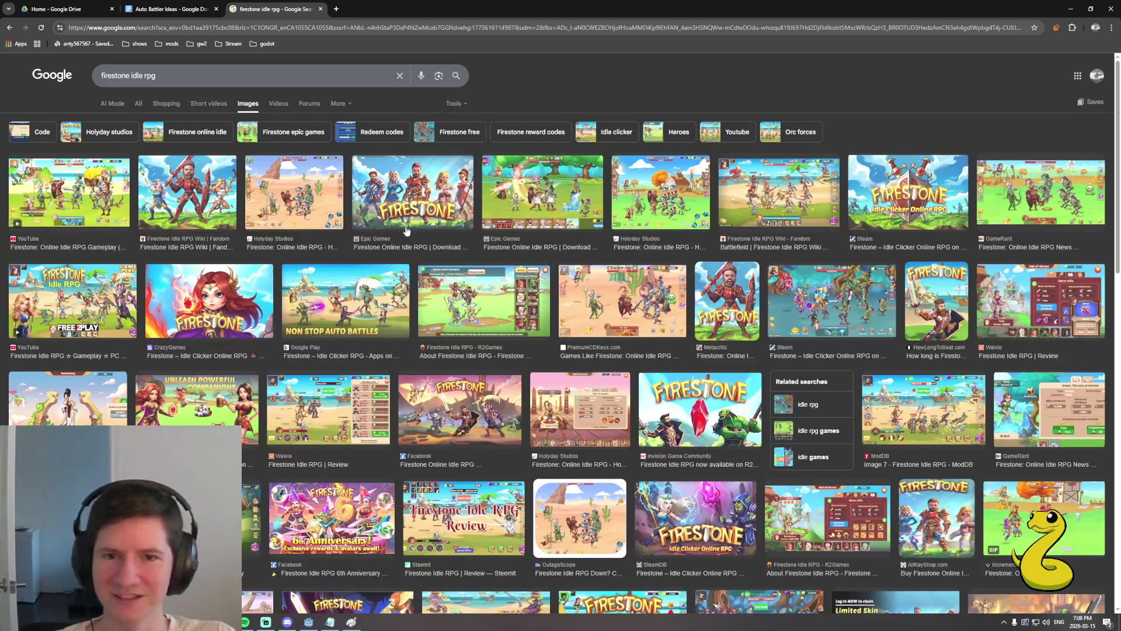
left_click(547, 210)
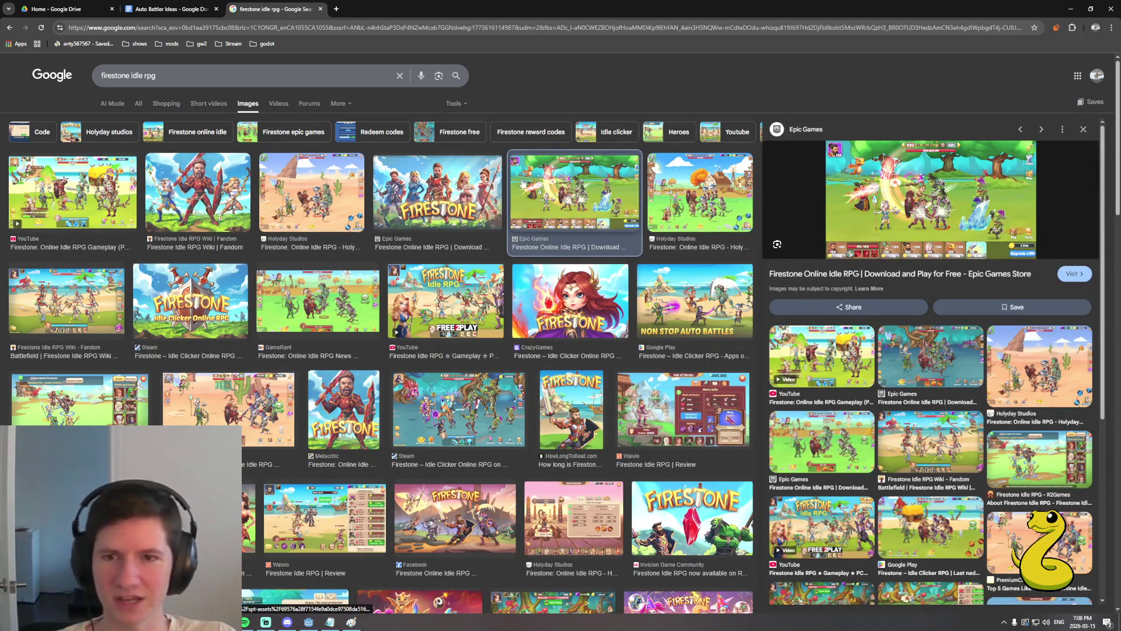
right_click(887, 213)
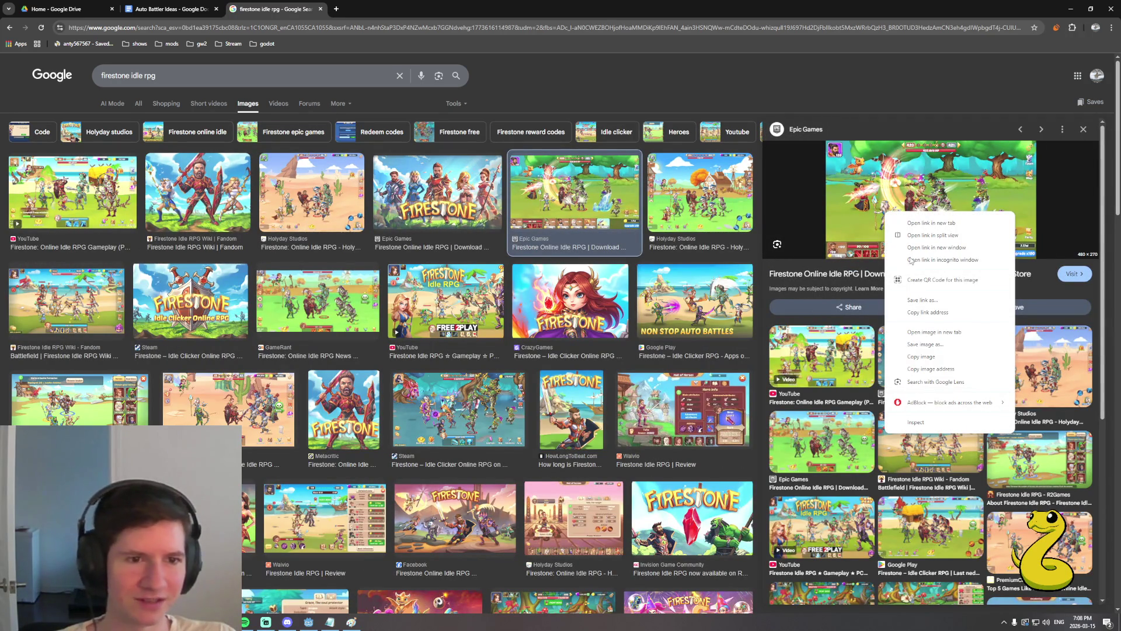
left_click(927, 333)
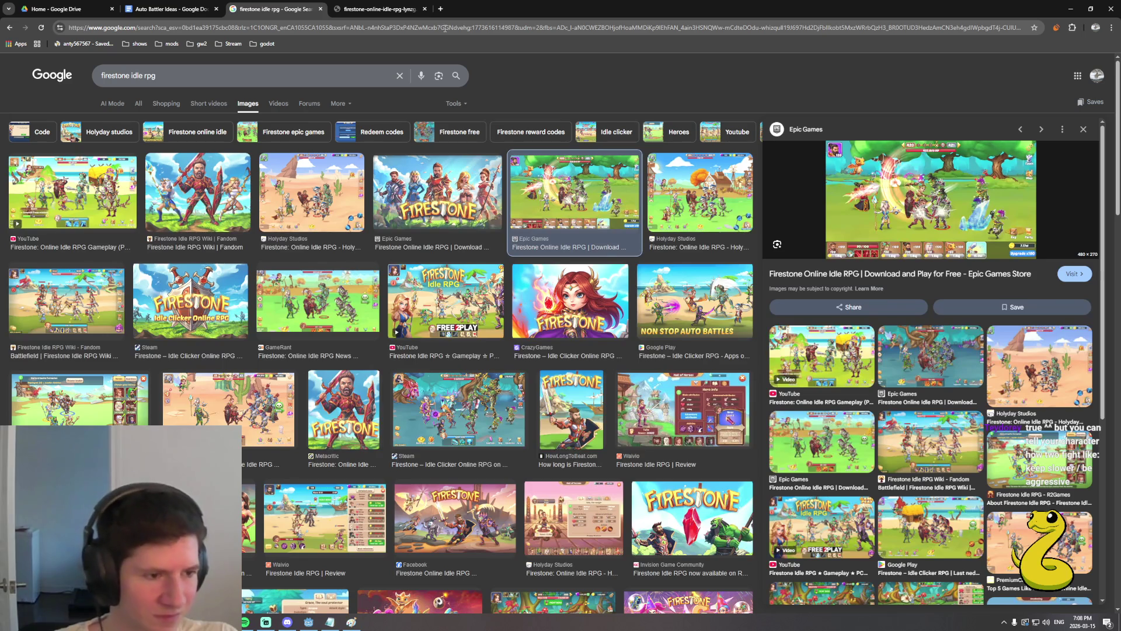
left_click(411, 7)
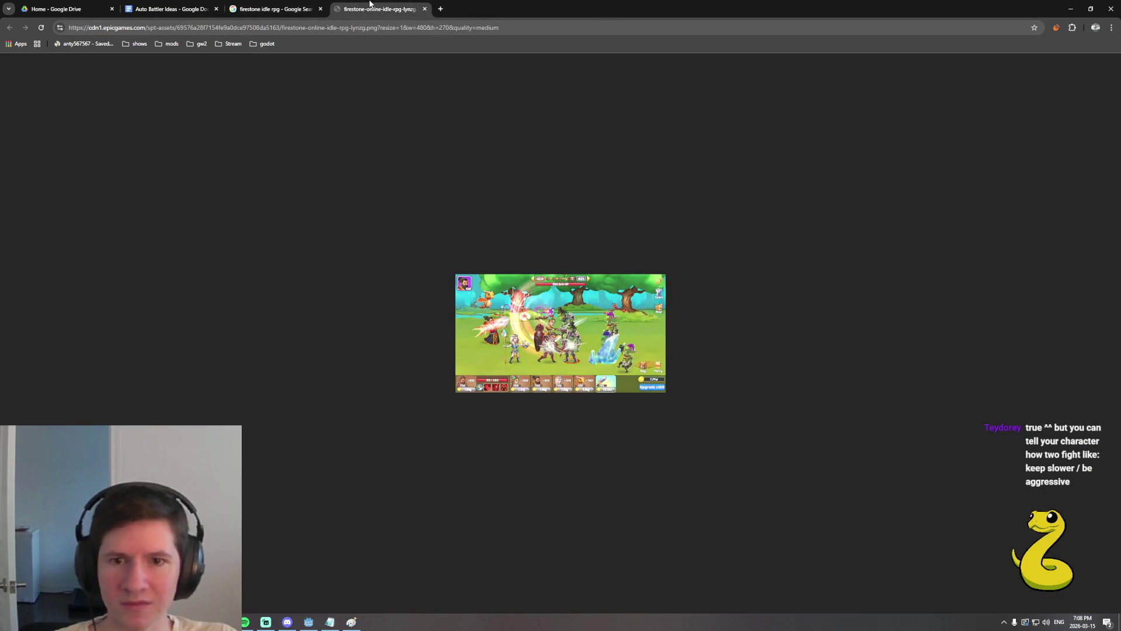
scroll(565, 371, "up", 2)
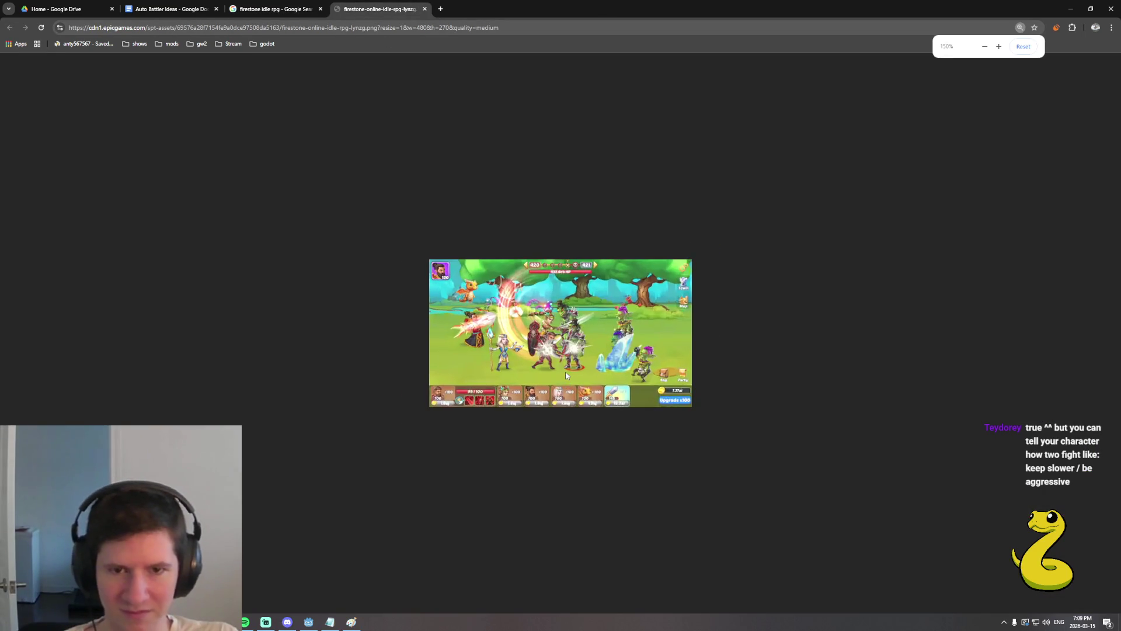
scroll(565, 372, "up", 3)
scroll(565, 372, "up", 2)
scroll(565, 371, "up", 1)
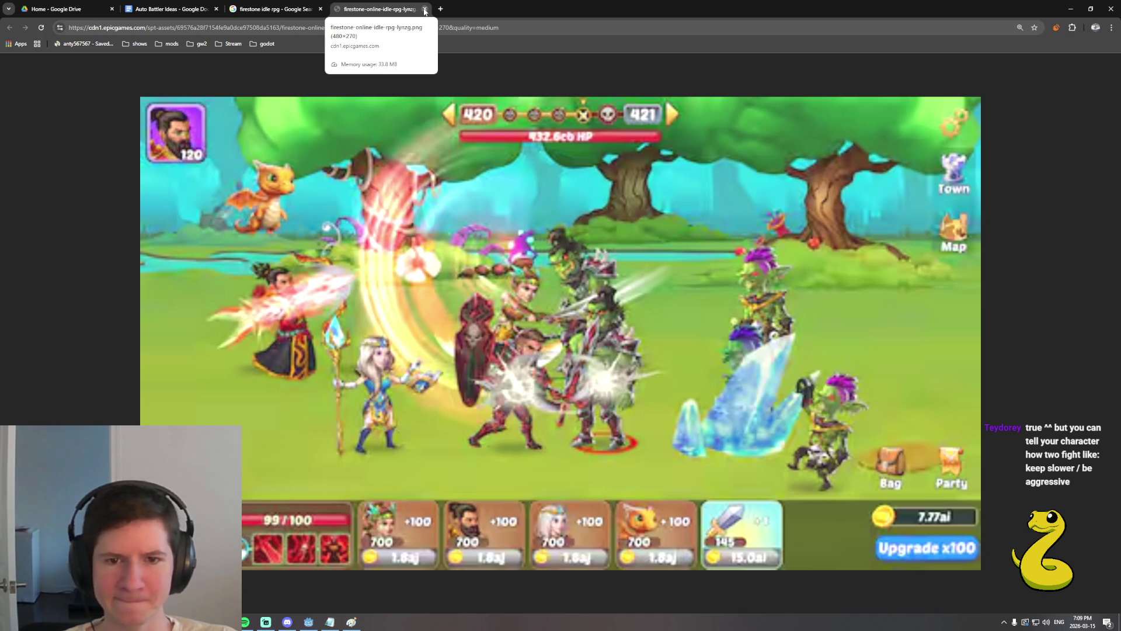
Close the screenshot and image-search tabs and return to the Auto Battler Ideas document at the wheel.
left_click(424, 9)
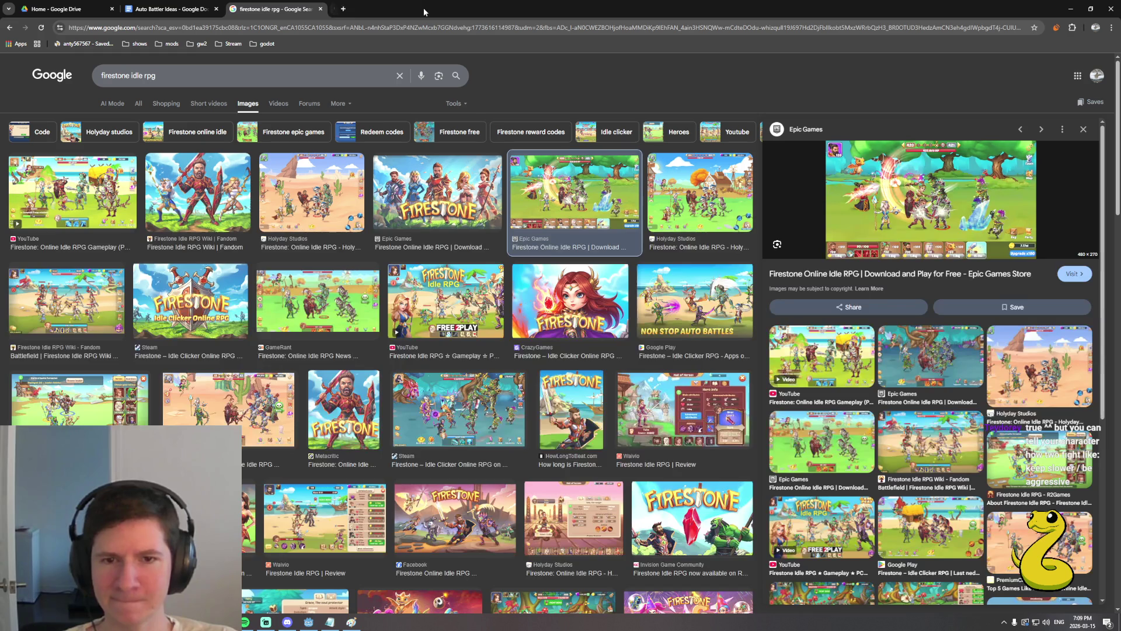
left_click(320, 9)
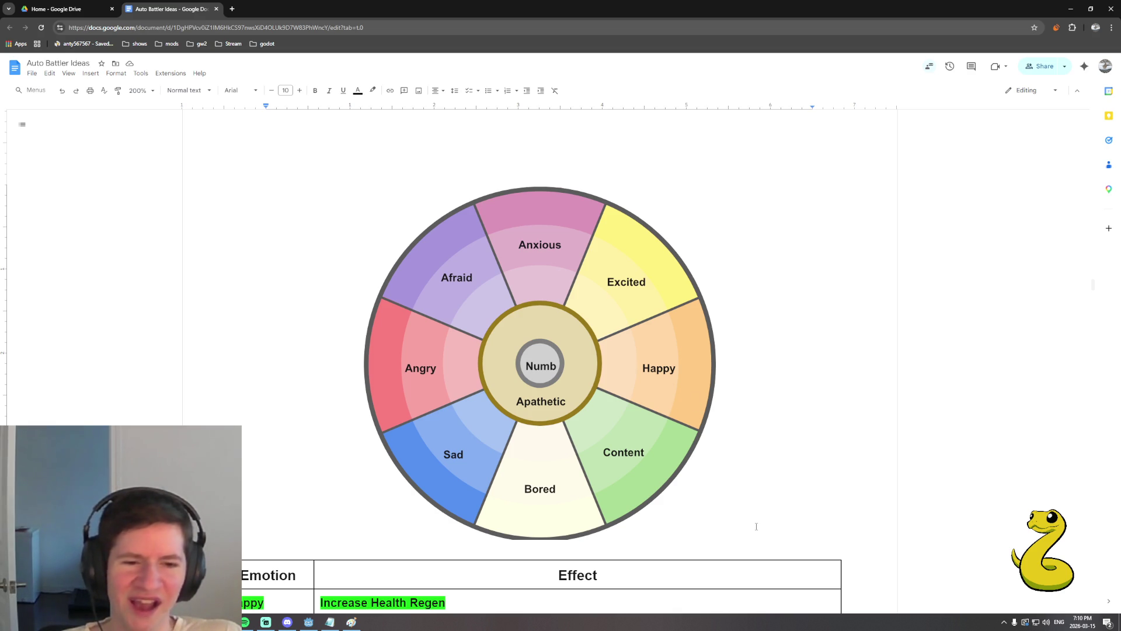
key("Home")
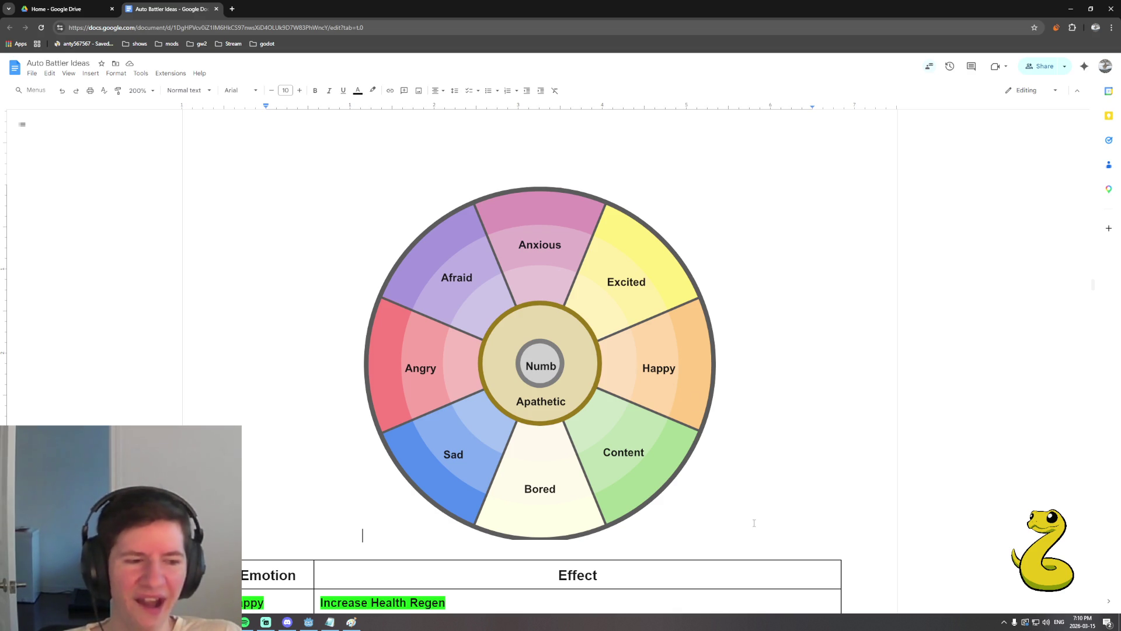
scroll(754, 523, "up", 2)
scroll(752, 521, "down", 1)
scroll(753, 521, "down", 1)
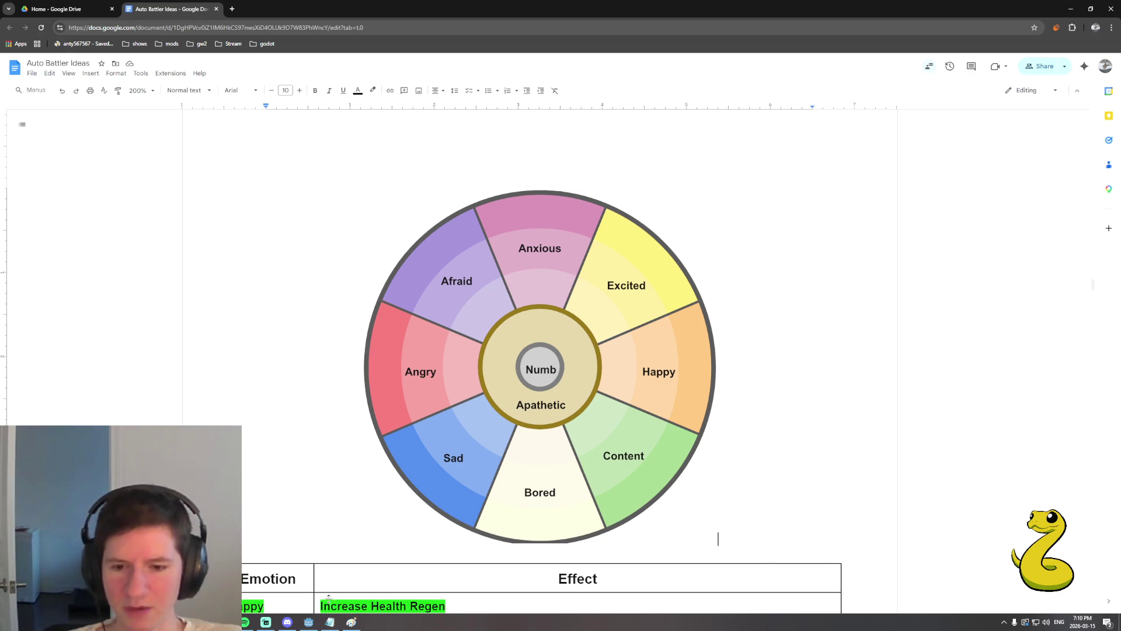
left_click(352, 622)
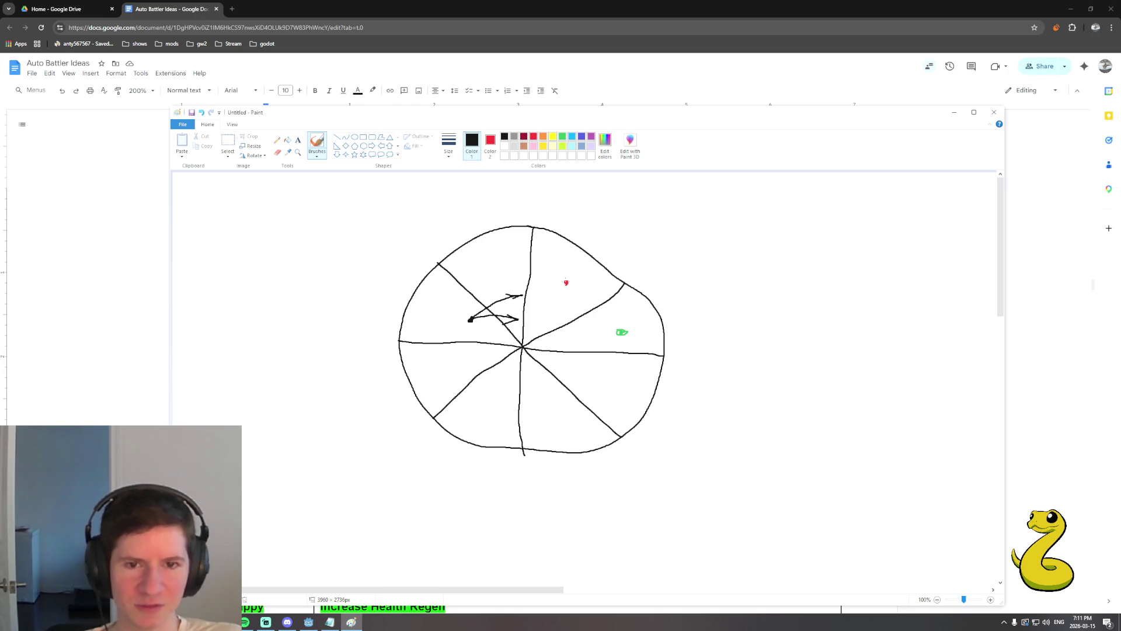
Draw a small red curled symbol in the upper-right wedge of the Paint wheel.
left_click_drag(567, 283, 572, 286)
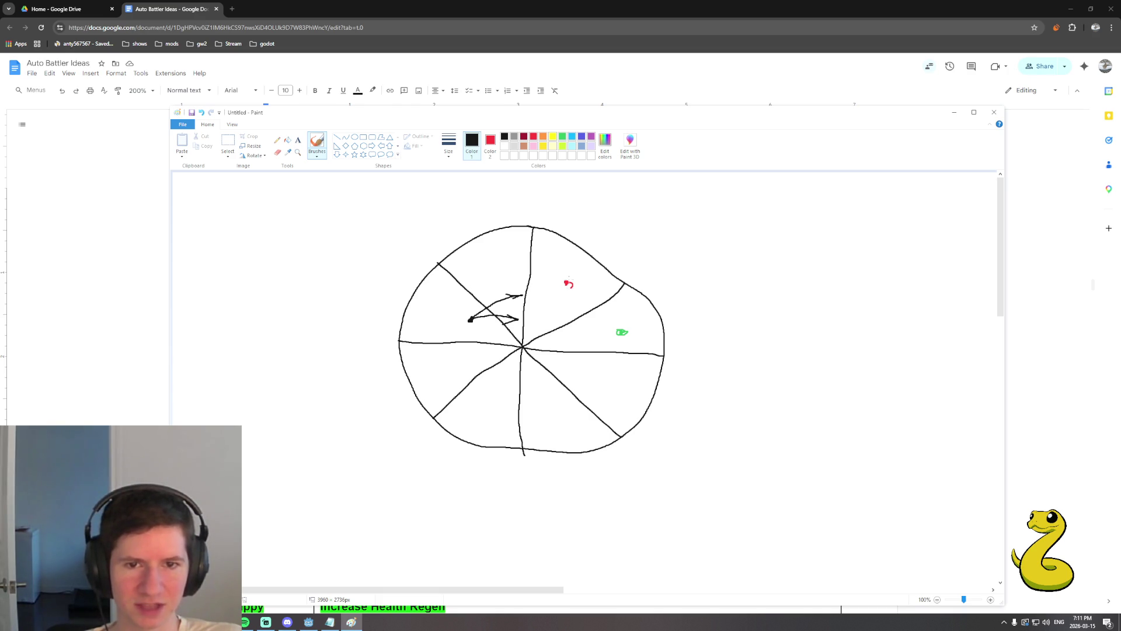
Underline the red curl, draw a red 2 in the bottom wedge, a red bracket on the left, and a black oval lower-left.
left_click_drag(561, 292, 565, 291)
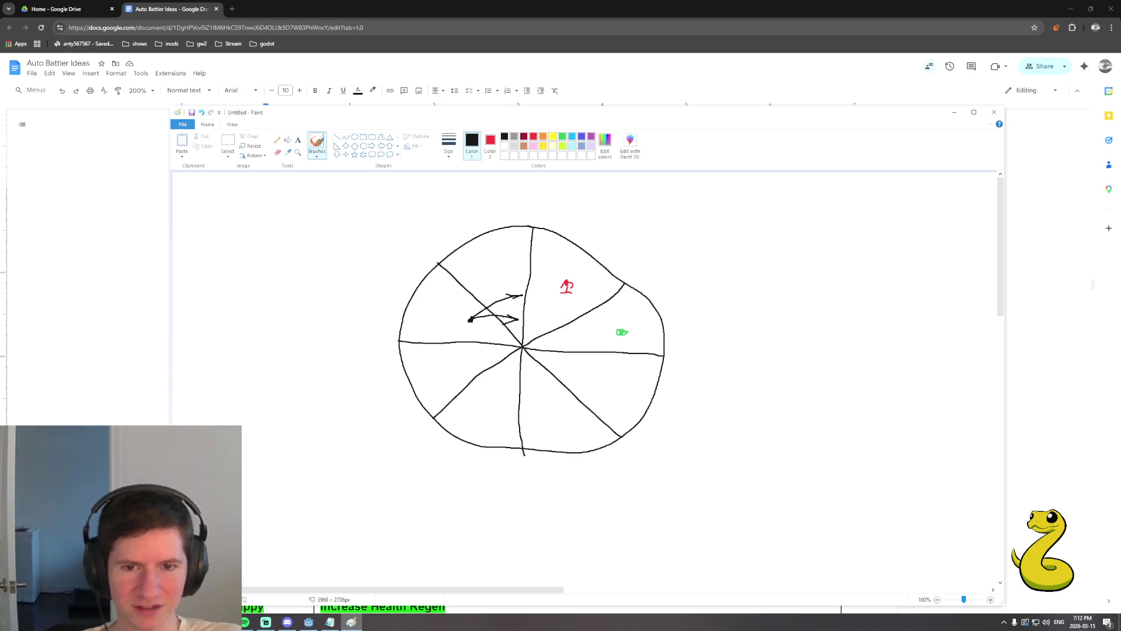
left_click_drag(539, 392, 569, 428)
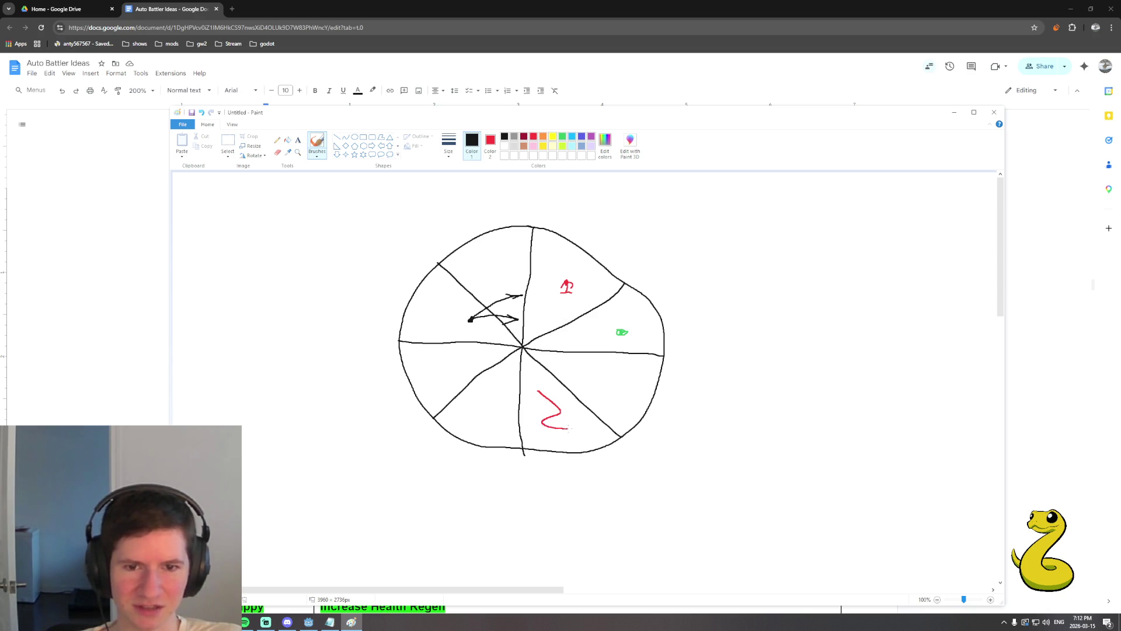
left_click_drag(441, 292, 417, 330)
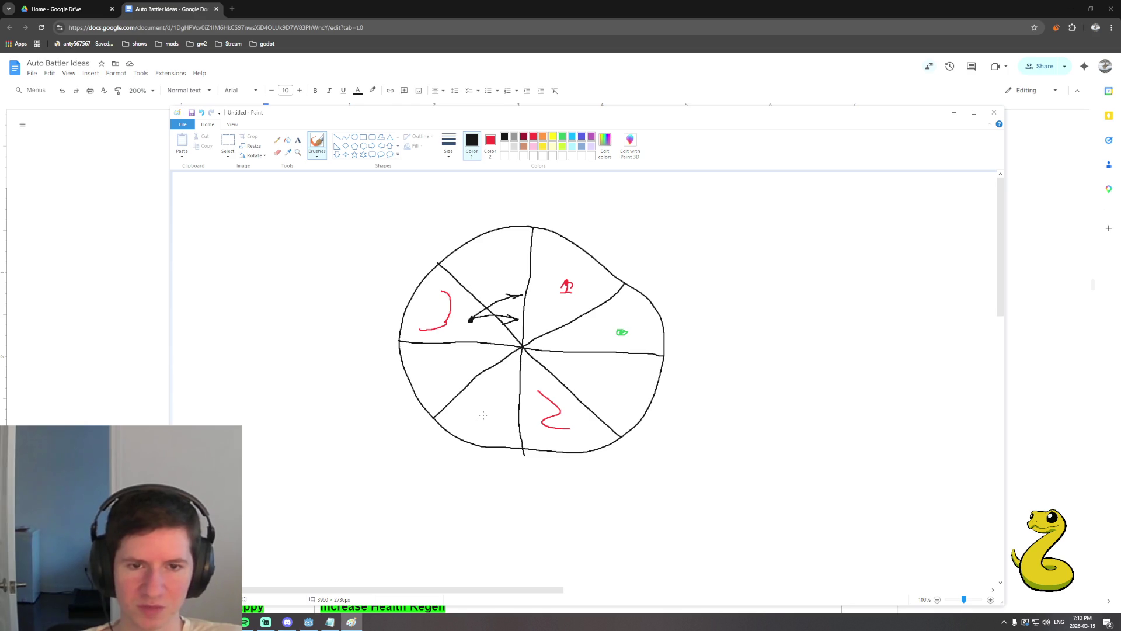
left_click_drag(484, 416, 482, 412)
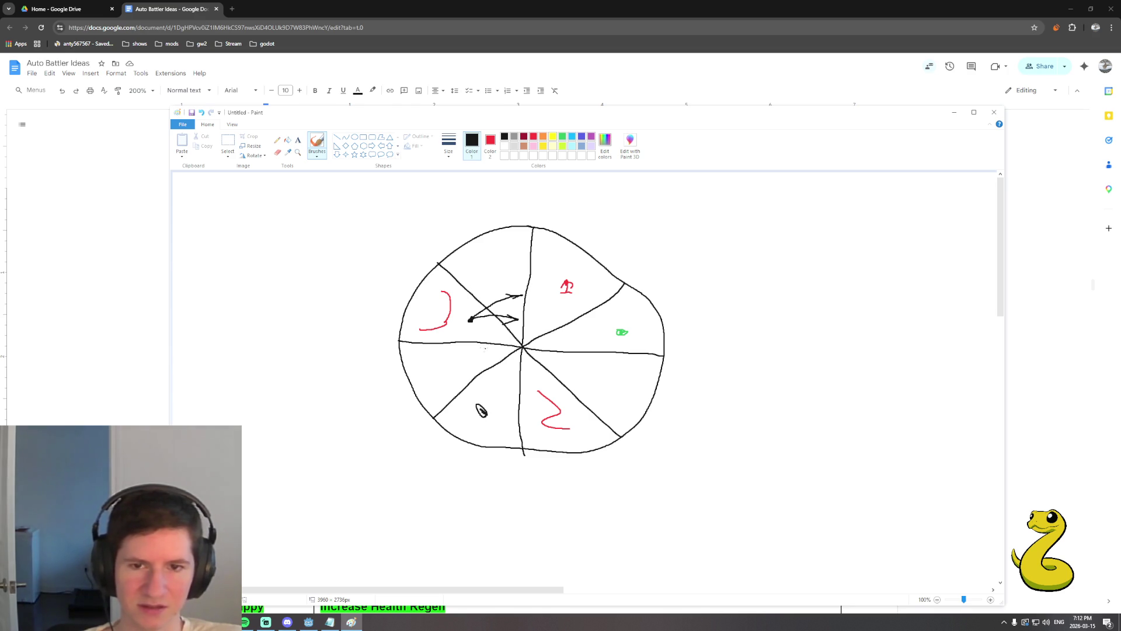
Add another arrow line toward the centre and short red ticks in the top and right wedges.
mouse_move(471, 320)
left_mouse_down()
mouse_move(496, 330)
mouse_move(484, 334)
left_mouse_up()
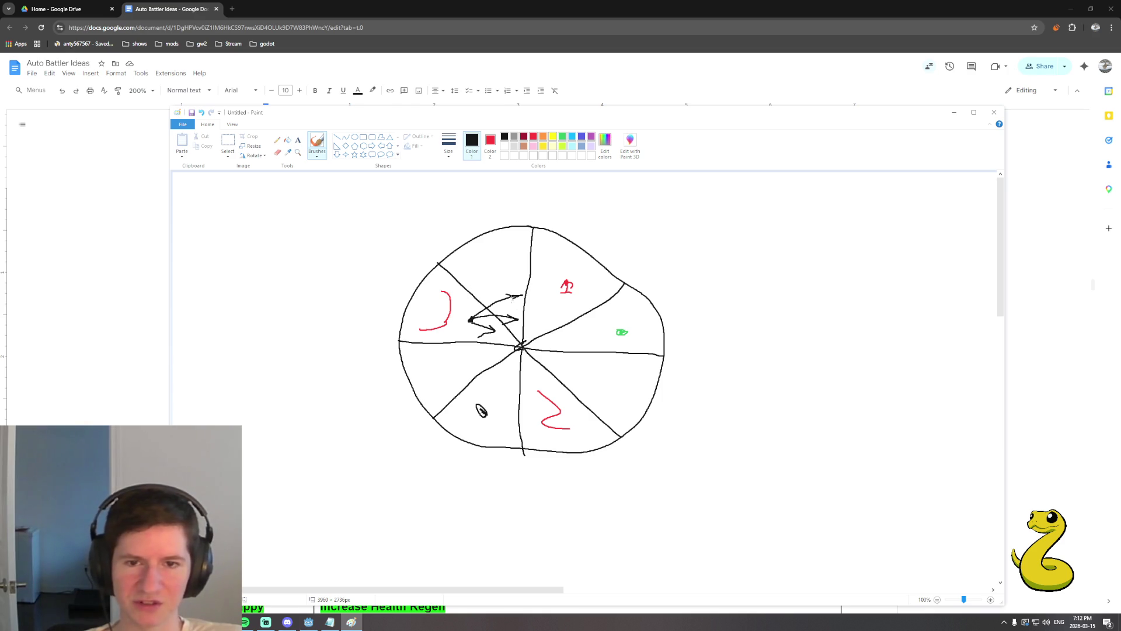
left_click_drag(503, 255, 501, 264)
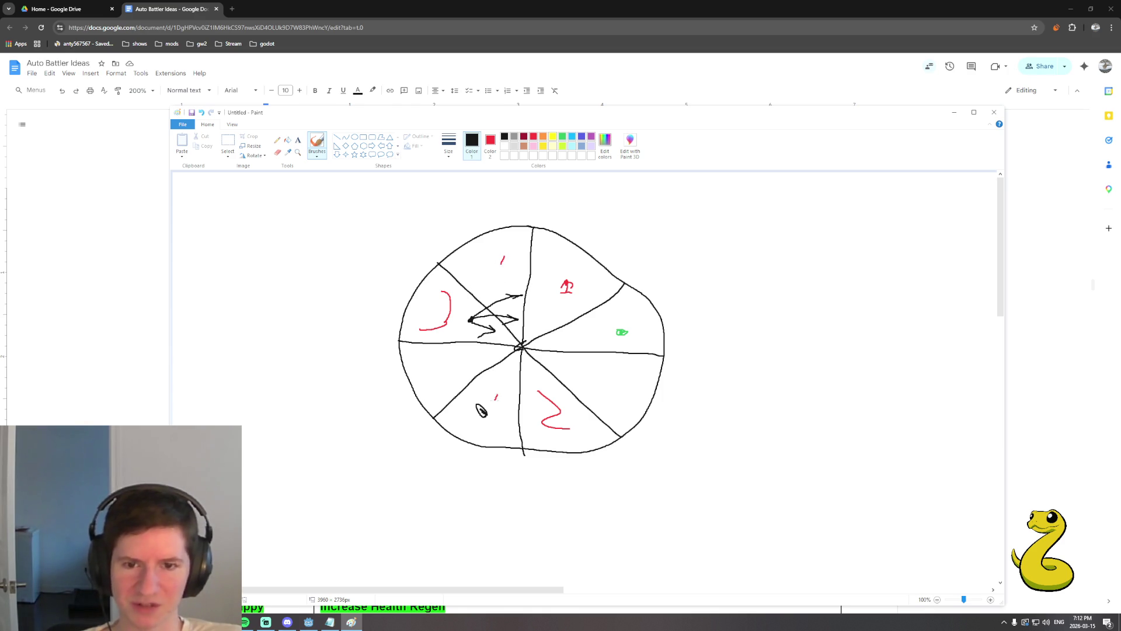
left_click_drag(610, 322, 610, 332)
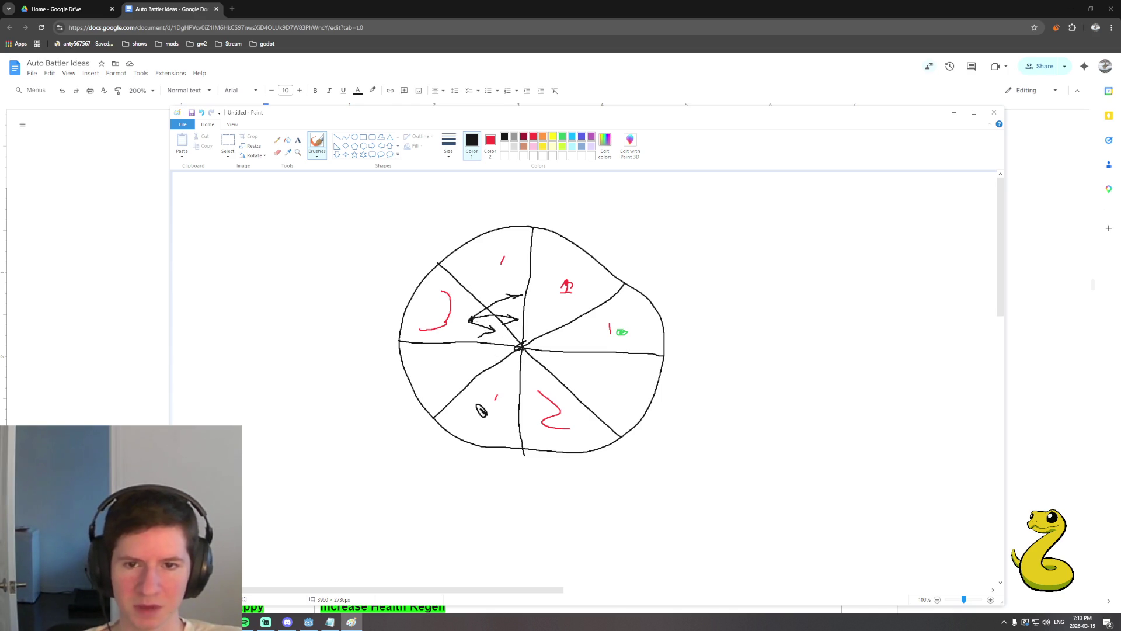
Undo the symbols and arrows back to the bare wedges, then dab a red dot in the upper-left wedge.
key("ctrl+z")
key("ctrl+z")
key("ctrl+z")
key("ctrl+z")
key("ctrl+z")
key("ctrl+z")
key("ctrl+z")
key("ctrl+z")
key("ctrl+z")
key("ctrl+z")
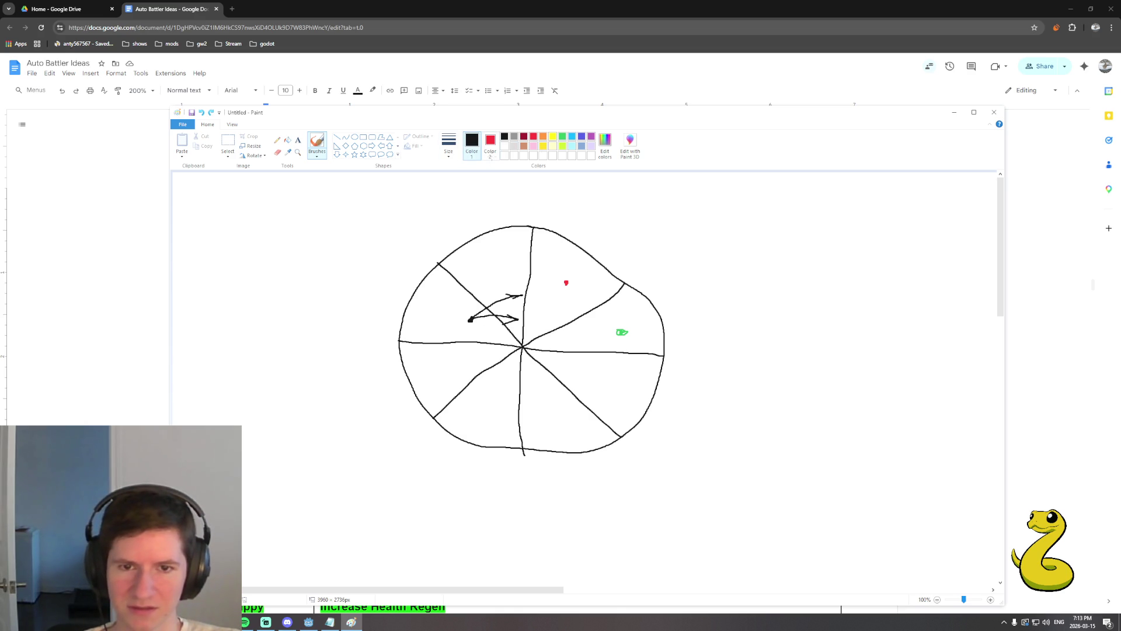
key("ctrl+z")
key("ctrl+z")
key("ctrl+z")
key("ctrl+z")
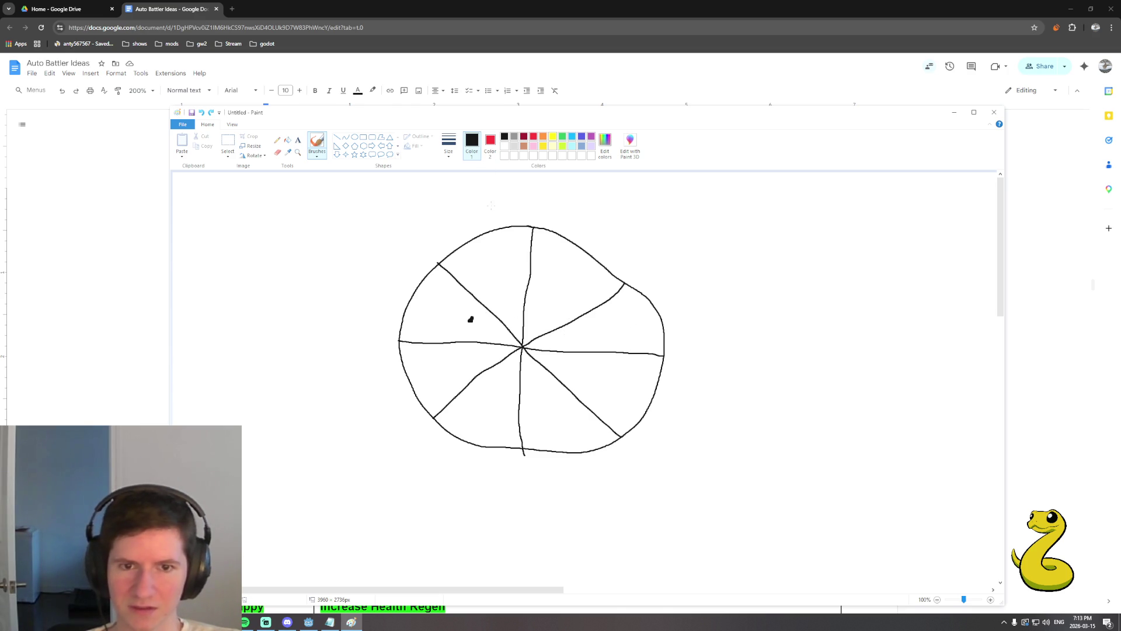
left_click(492, 149)
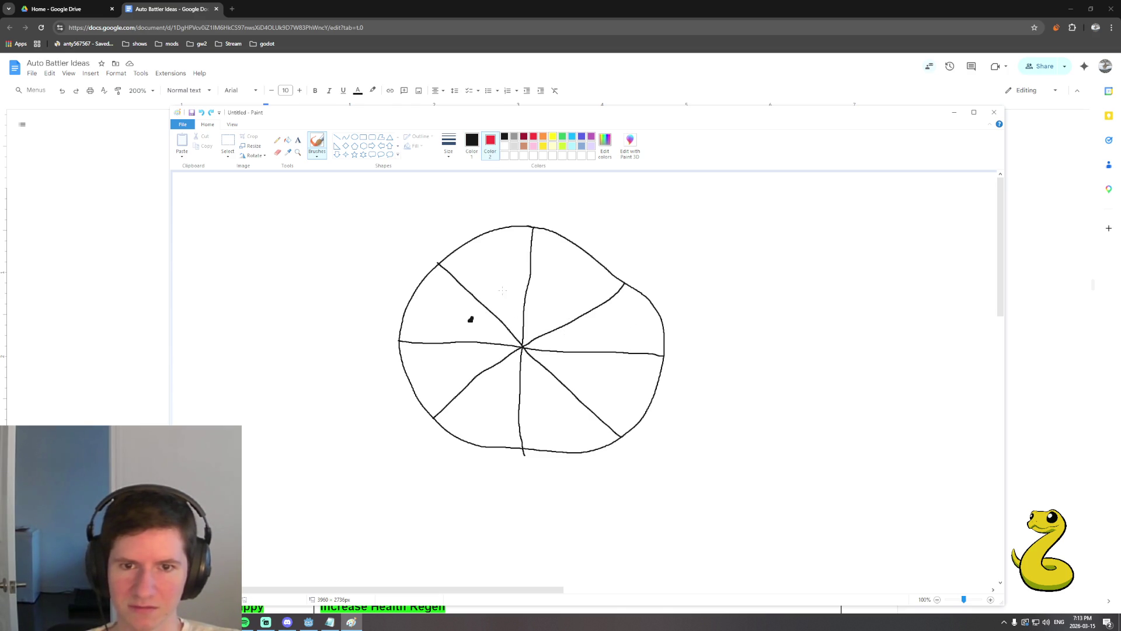
left_click_drag(502, 289, 504, 290)
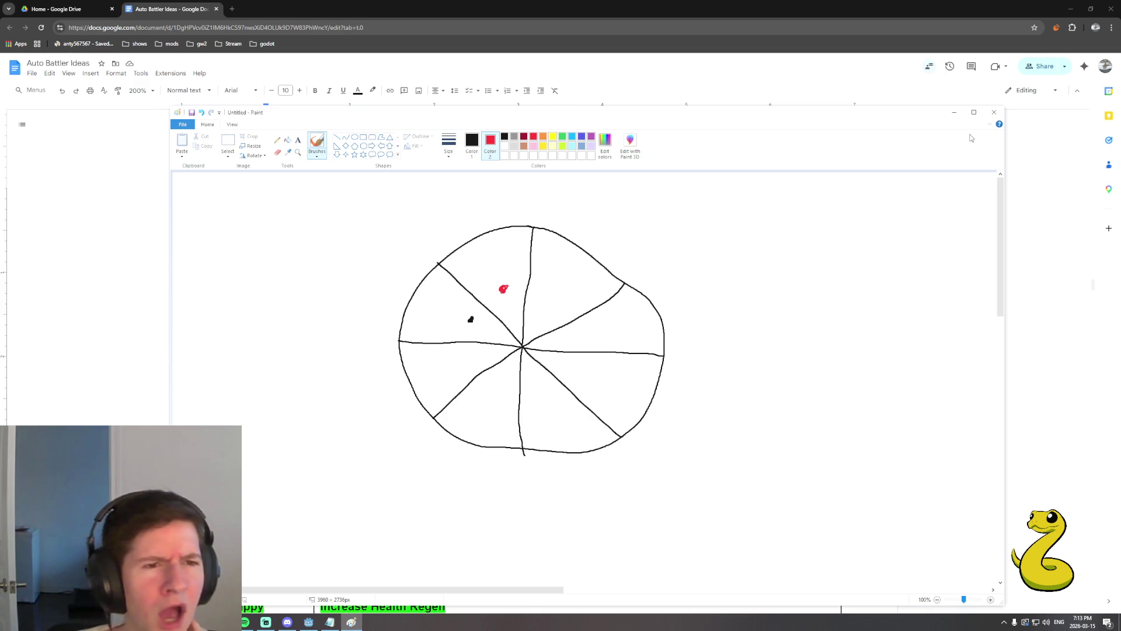
Close Paint without saving the sketch and place the cursor beside the emotion wheel in the Doc.
left_click(995, 115)
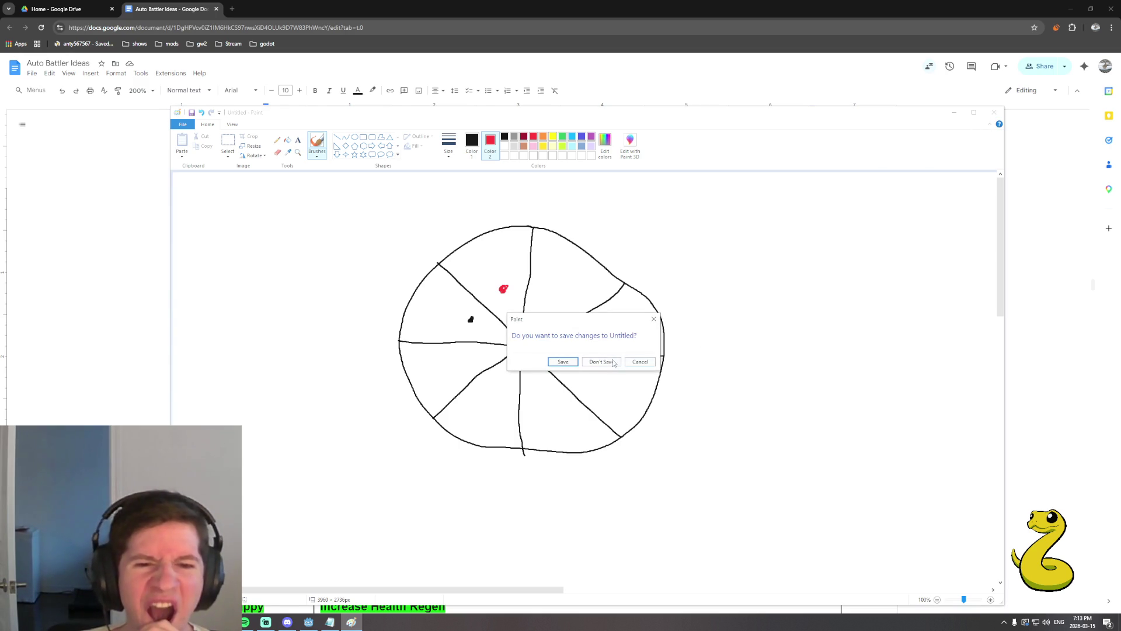
left_click(615, 362)
left_click(718, 538)
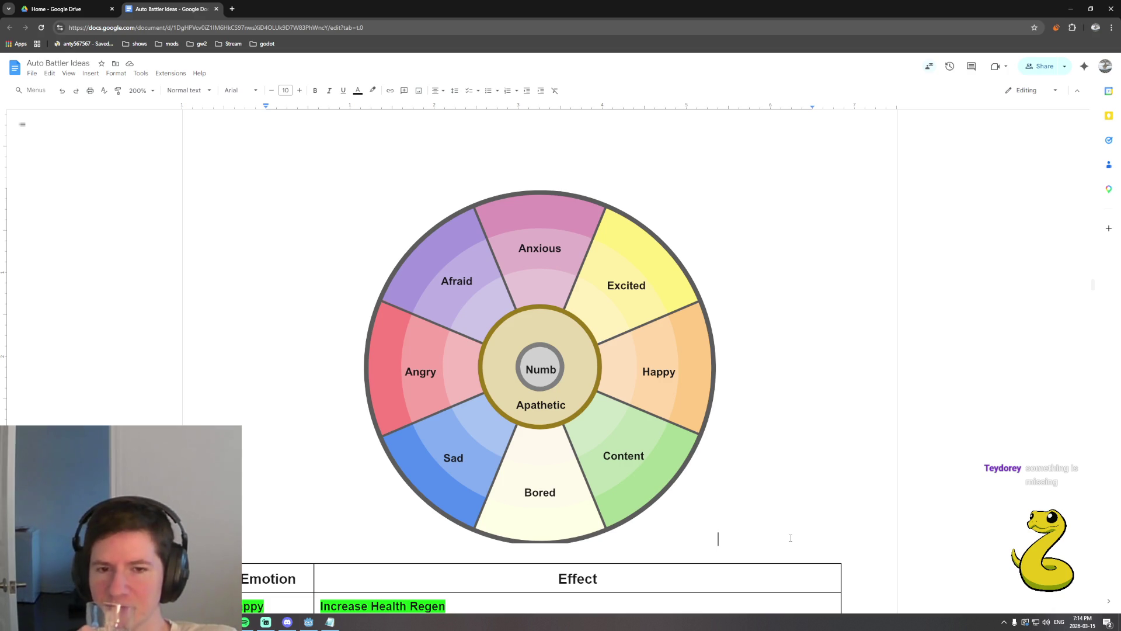
left_click(790, 537)
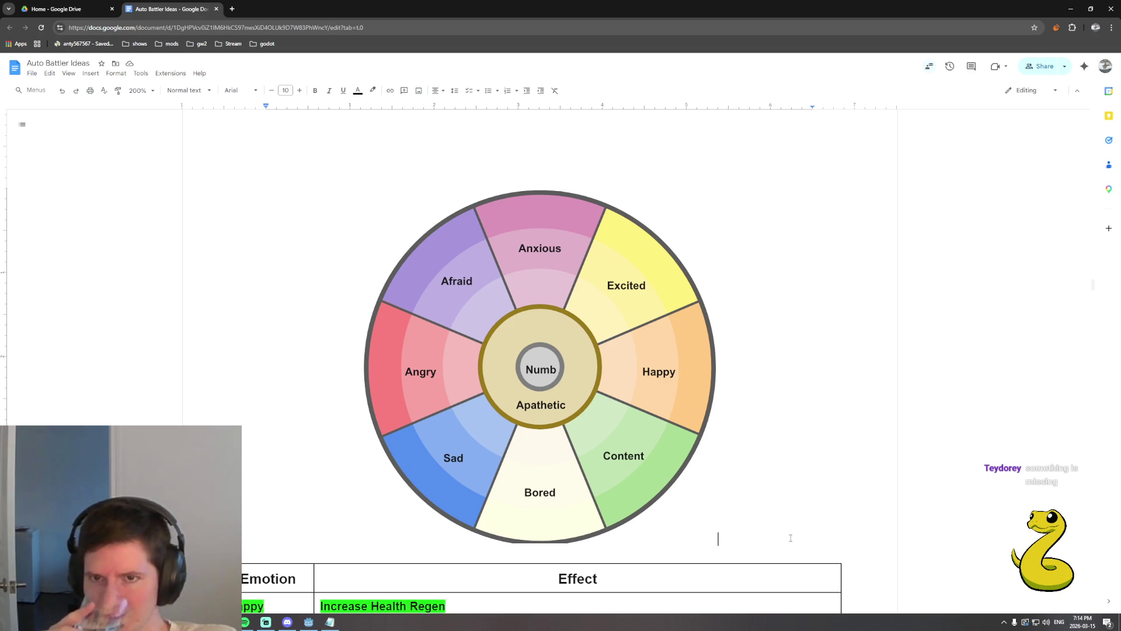
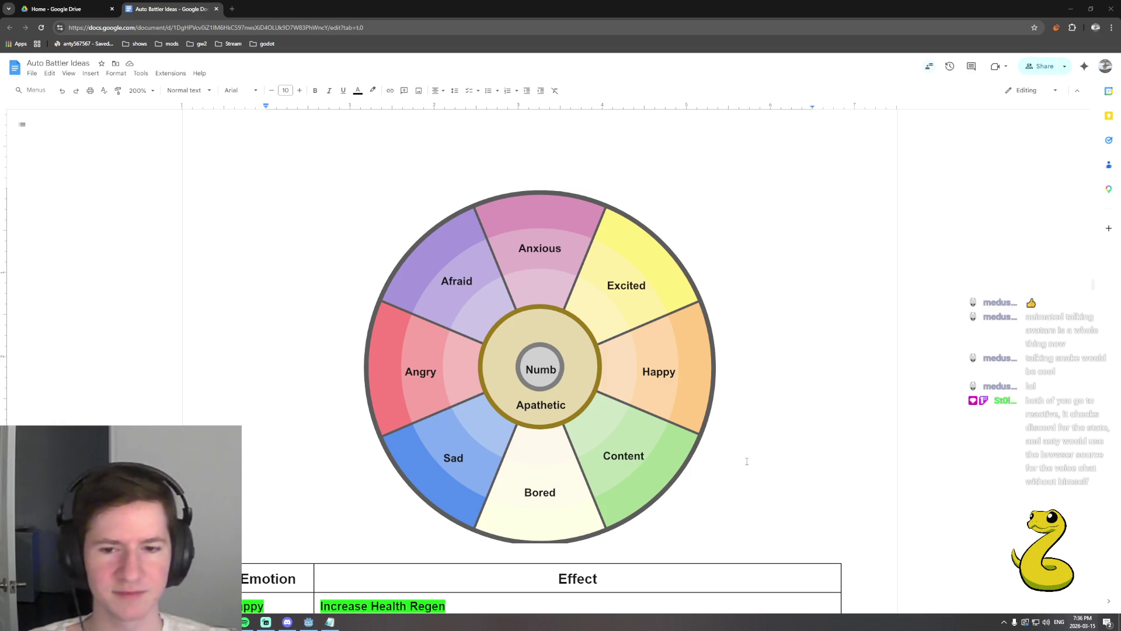
Bring the Godot window running the CircleCraft scene into view.
left_click(307, 623)
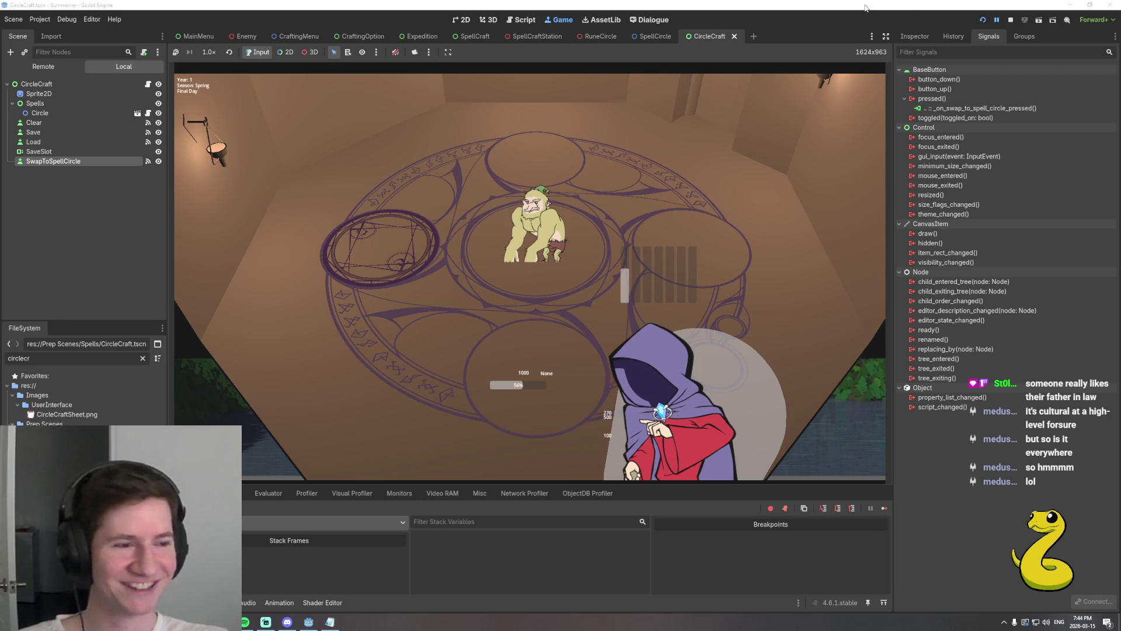
Stop the running game to return to the circle_craft.gd script.
left_click(1010, 19)
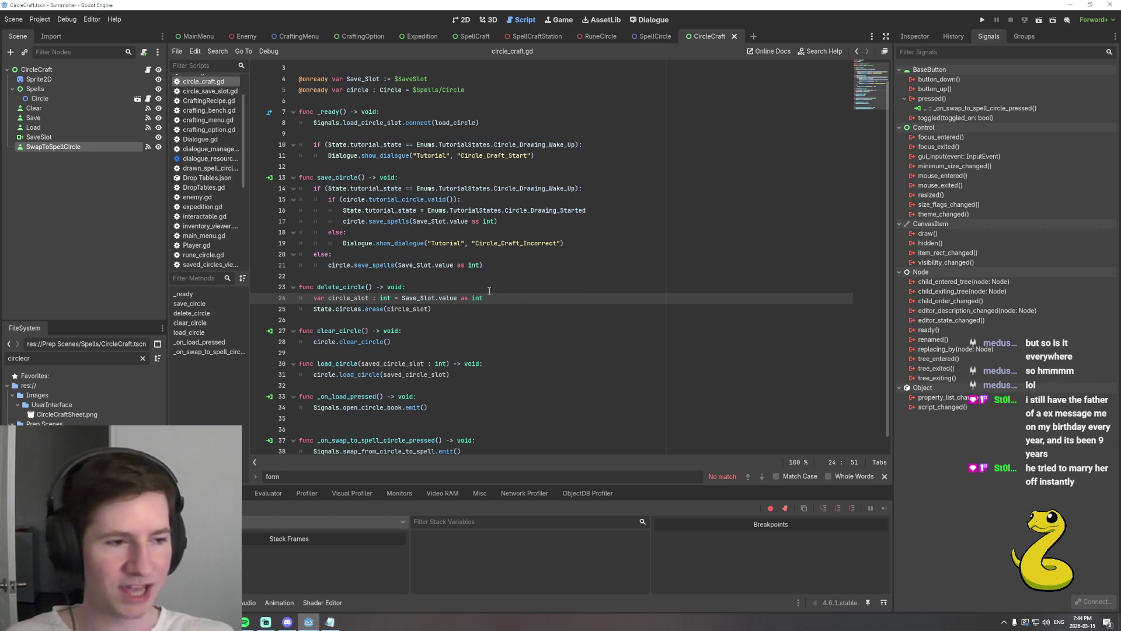
left_click(507, 264)
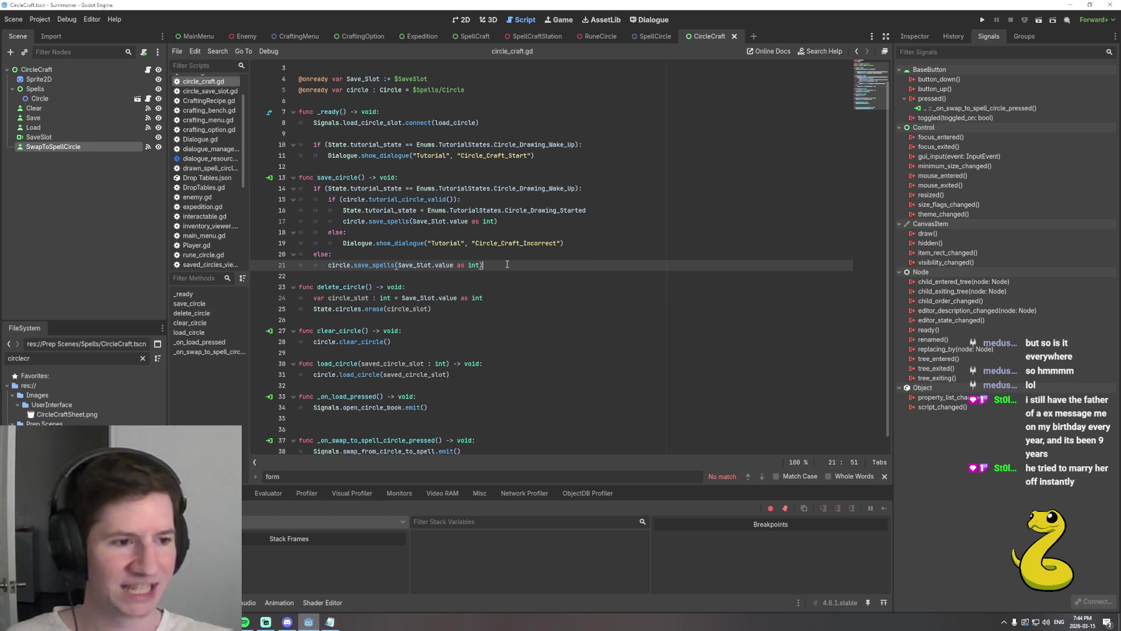
left_click(569, 244)
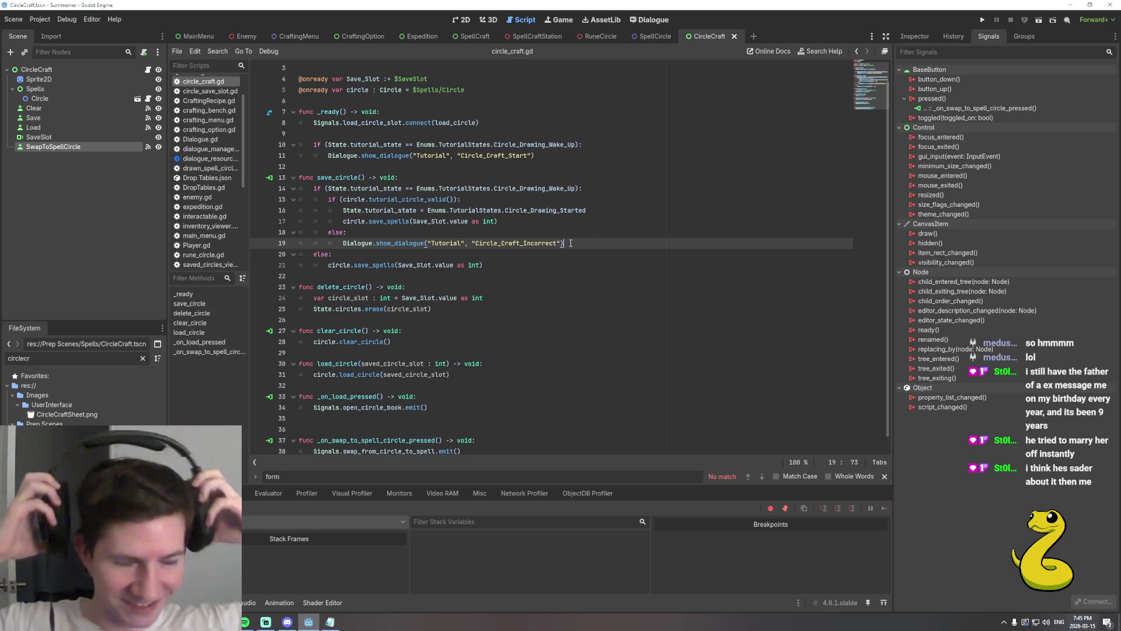
left_click(503, 267)
left_click(579, 242)
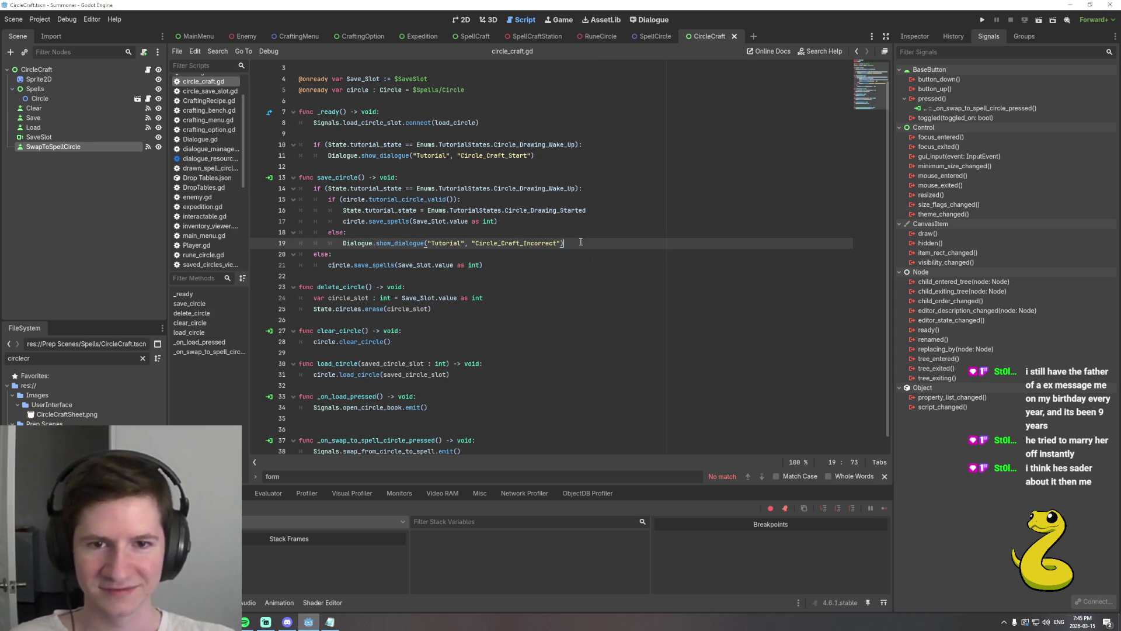
left_click(602, 210)
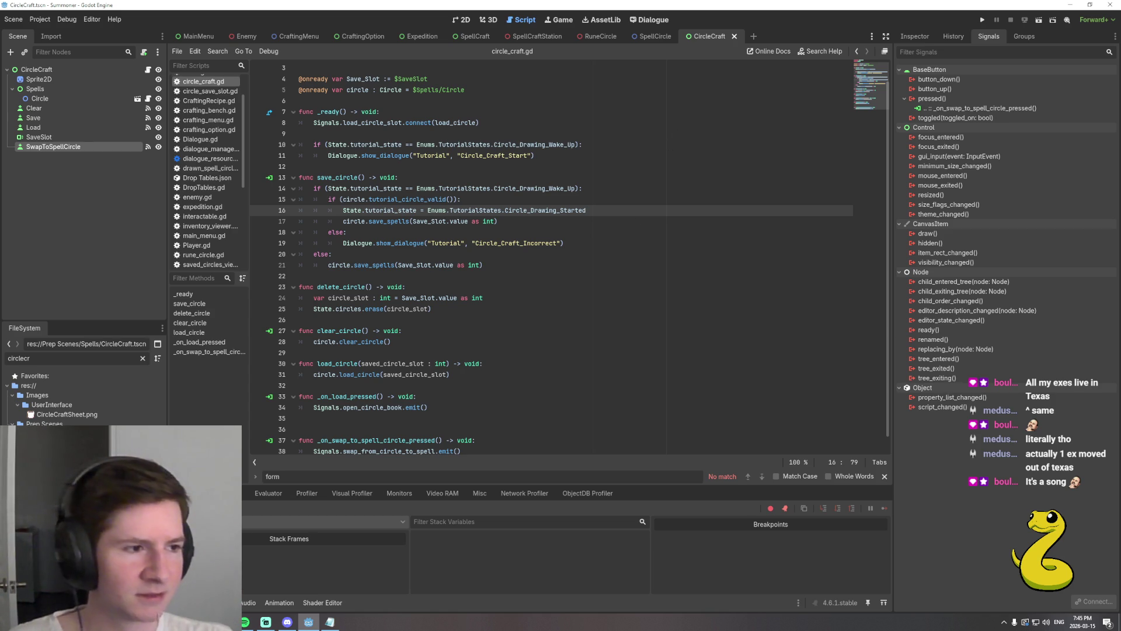
left_click(583, 244)
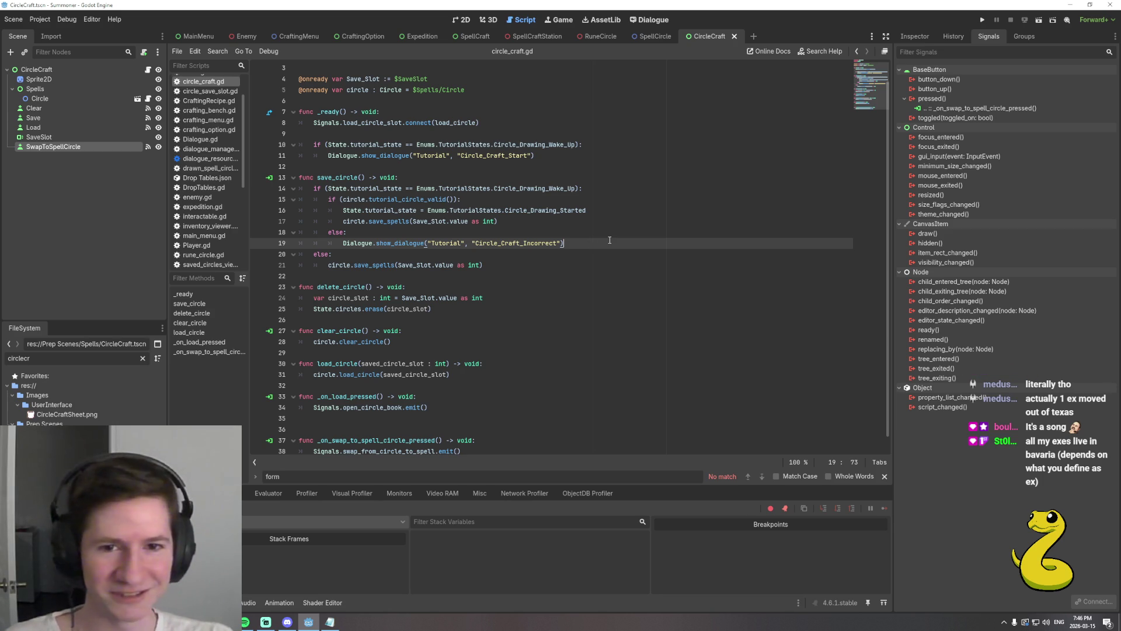
Review delete_circle around line 24, then switch to the Google Maps browser window.
left_click(519, 298)
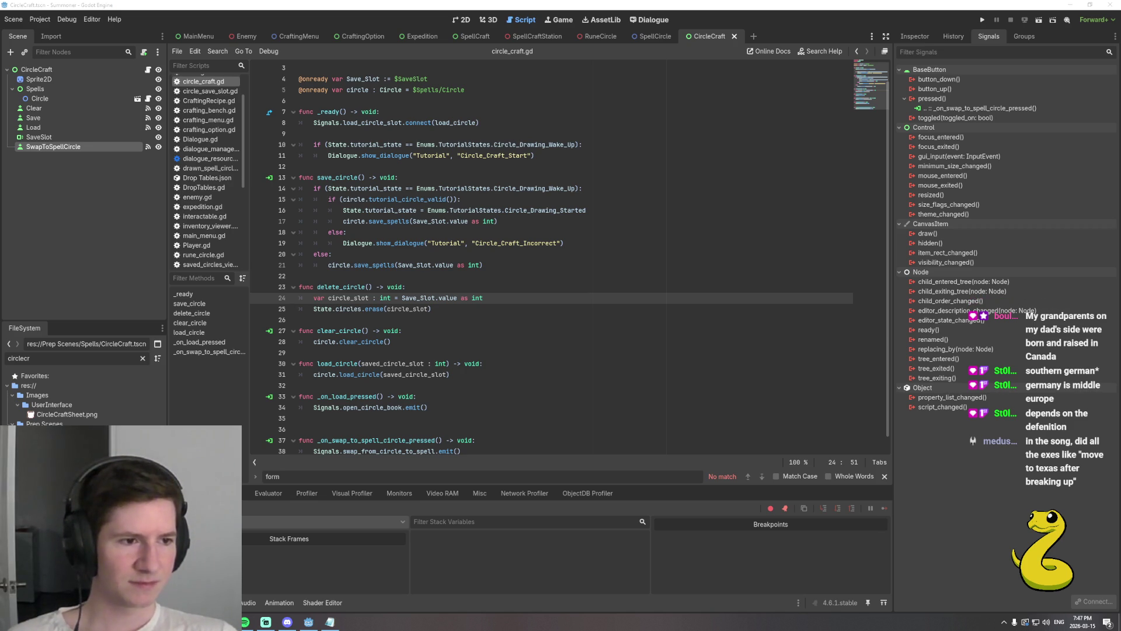
key("alt+Tab")
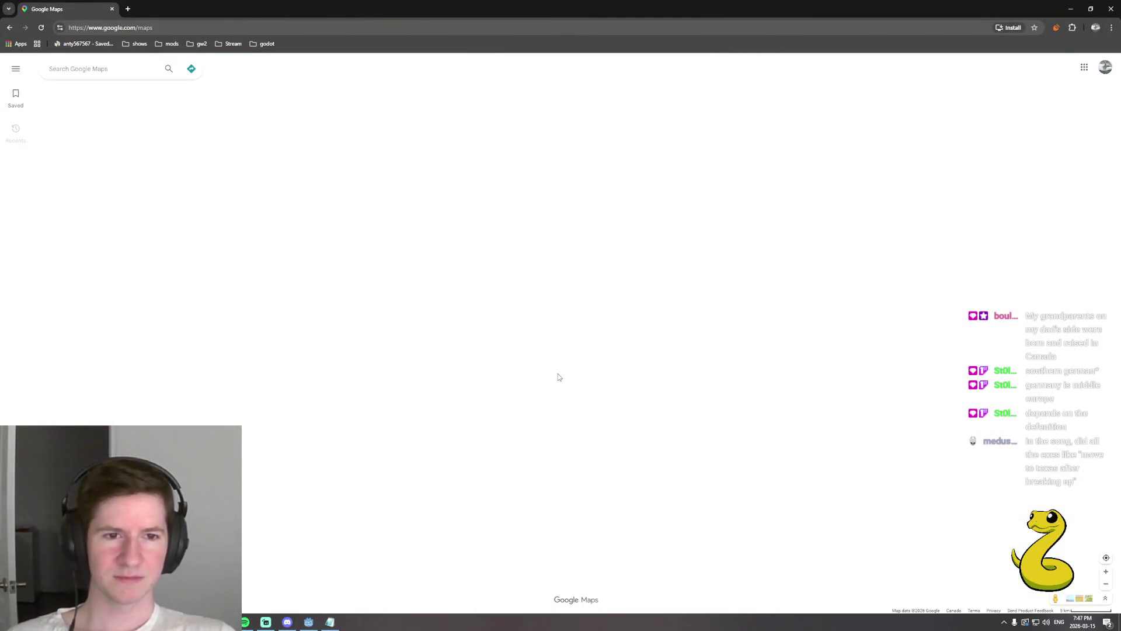
scroll(540, 376, "down", 5)
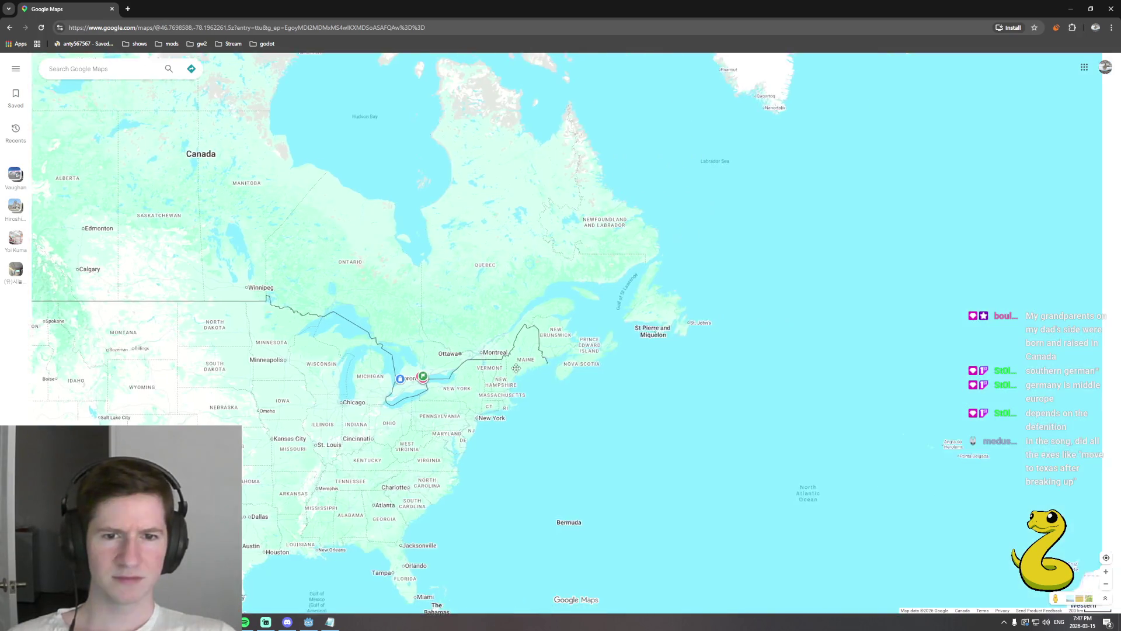
Pan the map east from North America across the Atlantic to central Europe.
left_click_drag(877, 350, 270, 346)
scroll(630, 311, "up", 3)
left_click_drag(631, 310, 475, 352)
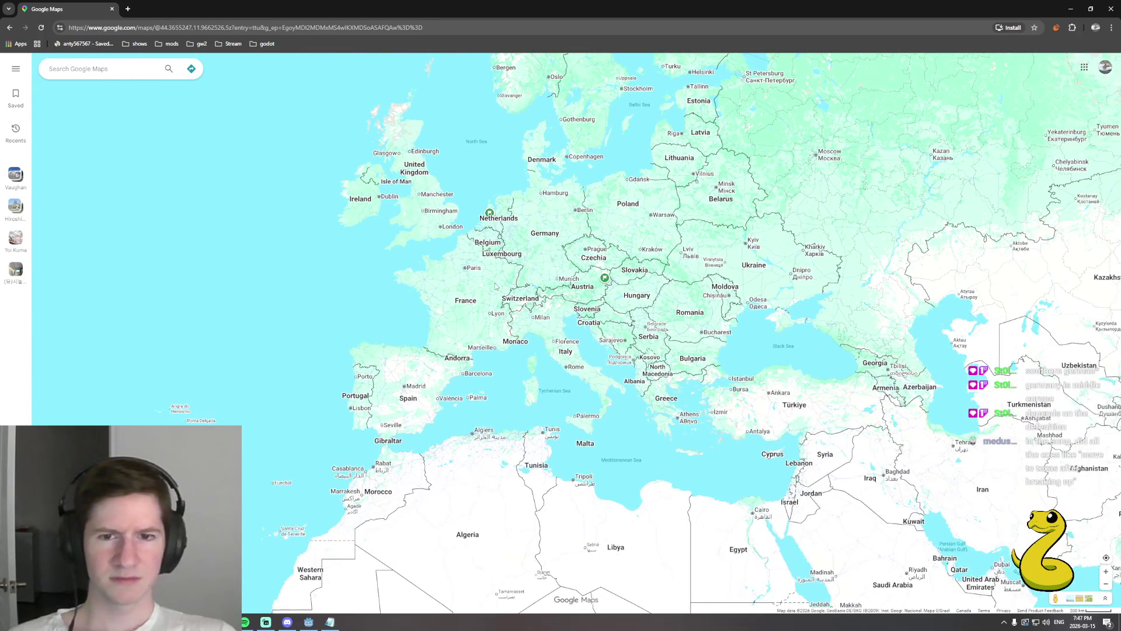
scroll(555, 272, "up", 2)
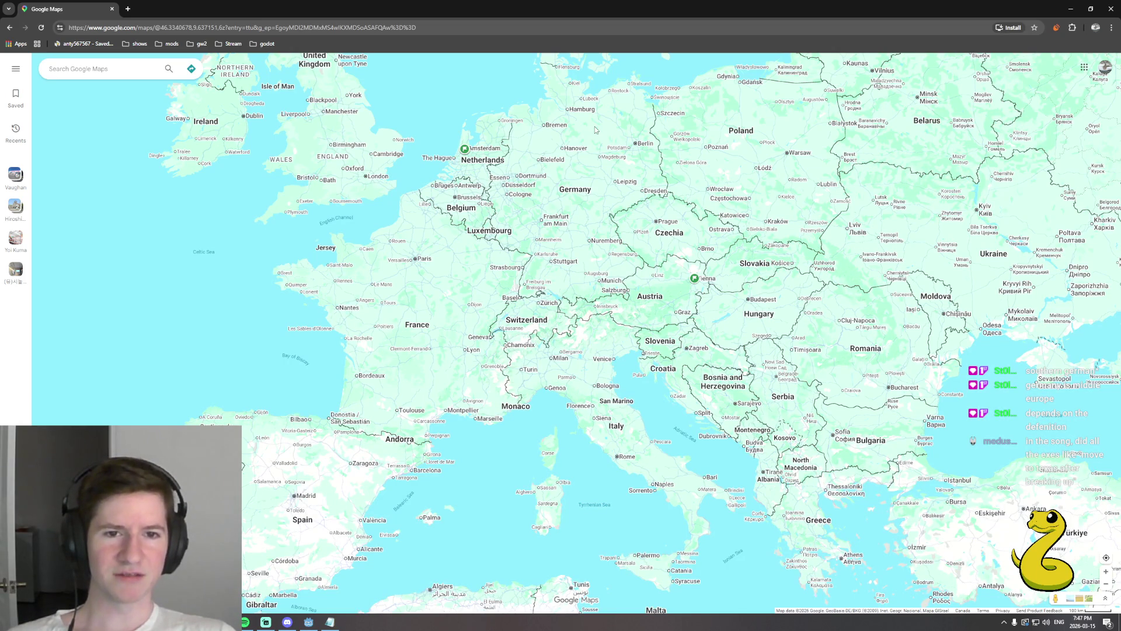
left_click_drag(598, 131, 553, 207)
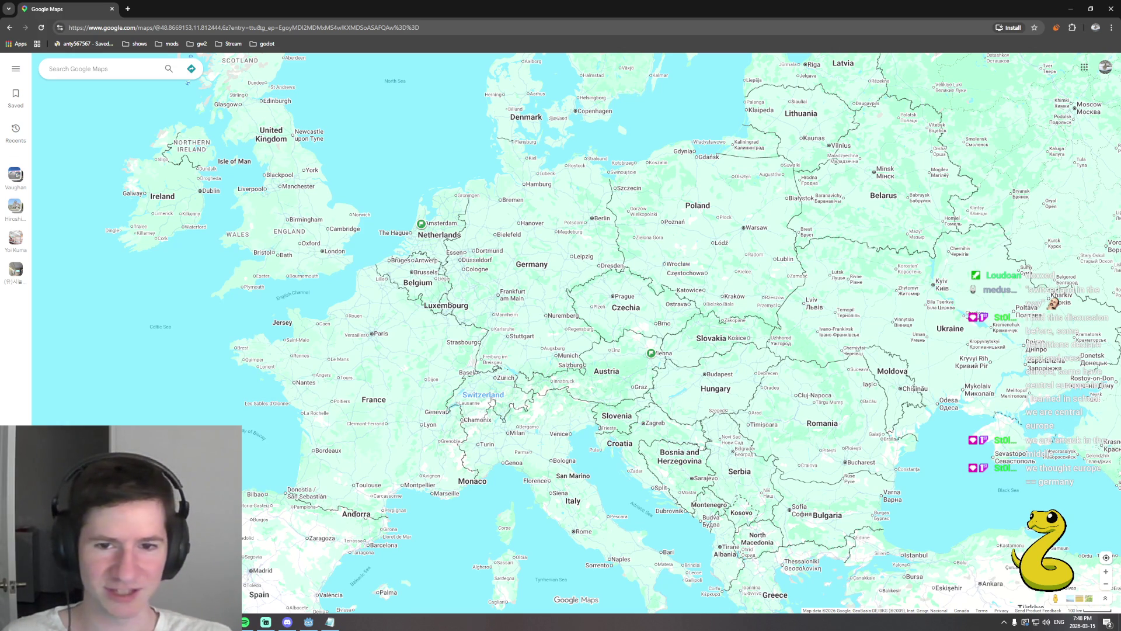
scroll(521, 386, "up", 2)
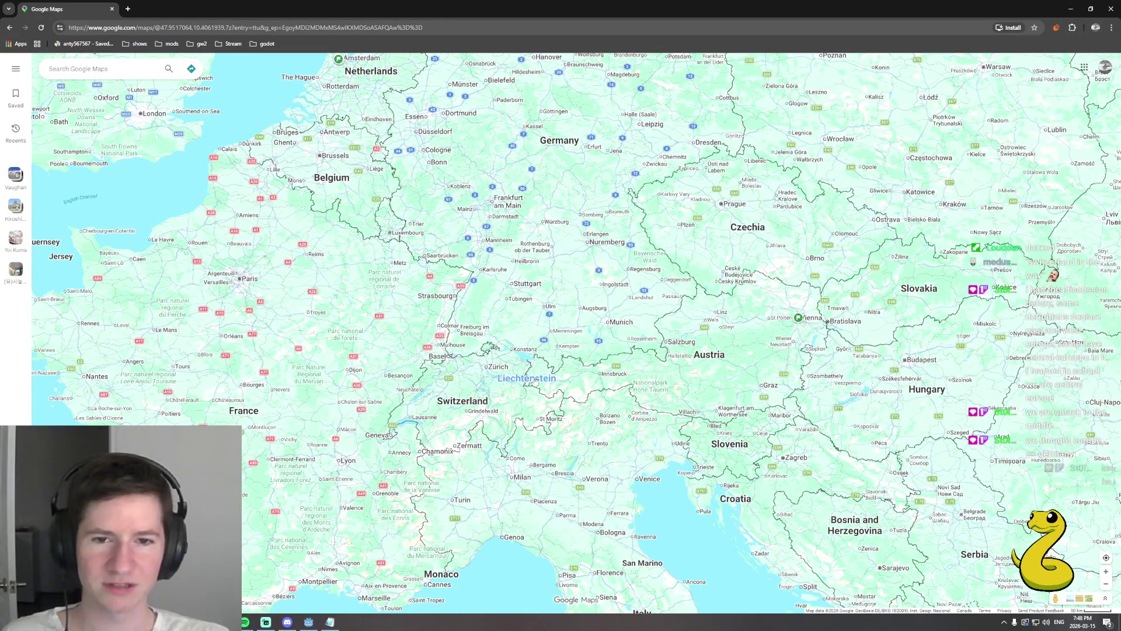
scroll(528, 389, "up", 3)
scroll(527, 389, "up", 4)
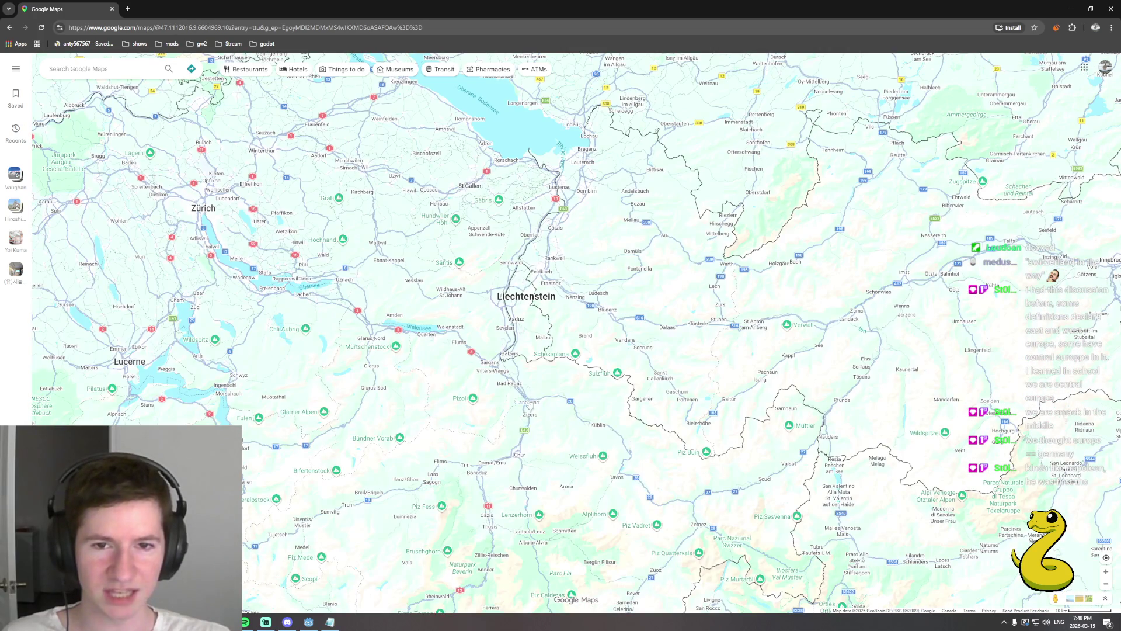
Pan across Europe from Liechtenstein up to Germany and Poland, then down to Czechia and Austria.
left_click_drag(540, 367, 523, 394)
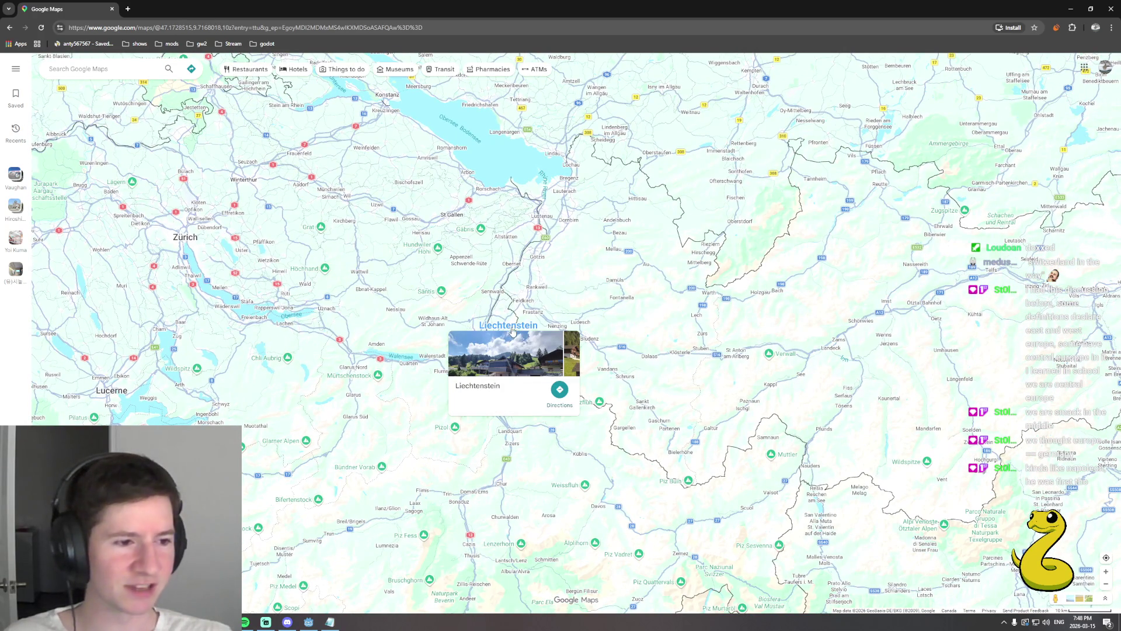
scroll(645, 302, "down", 2)
scroll(647, 304, "down", 2)
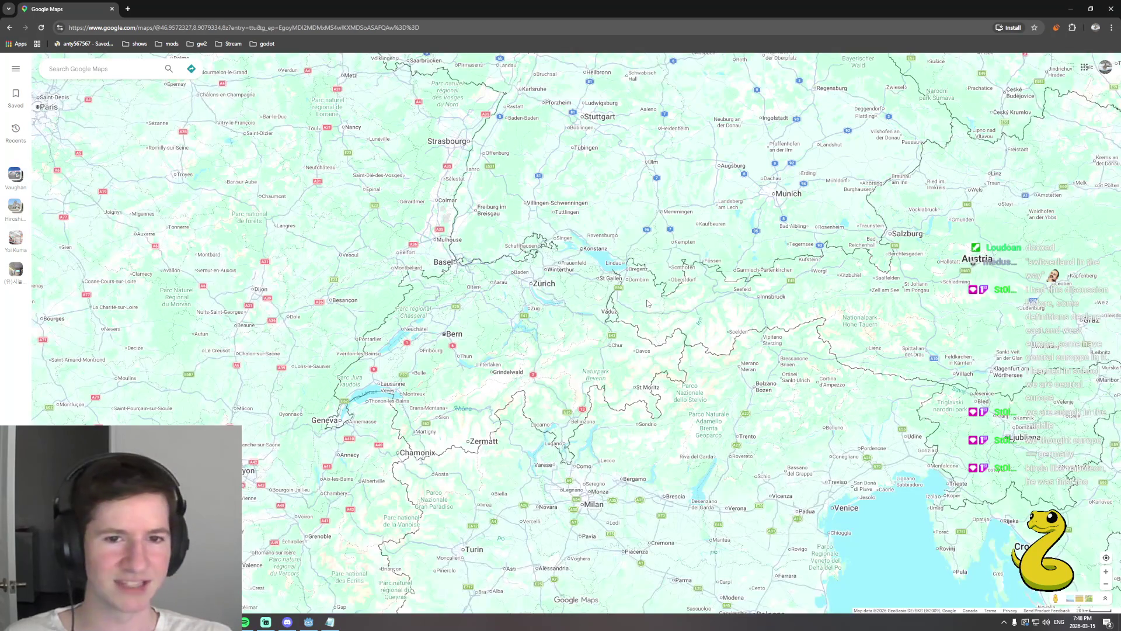
scroll(647, 304, "down", 2)
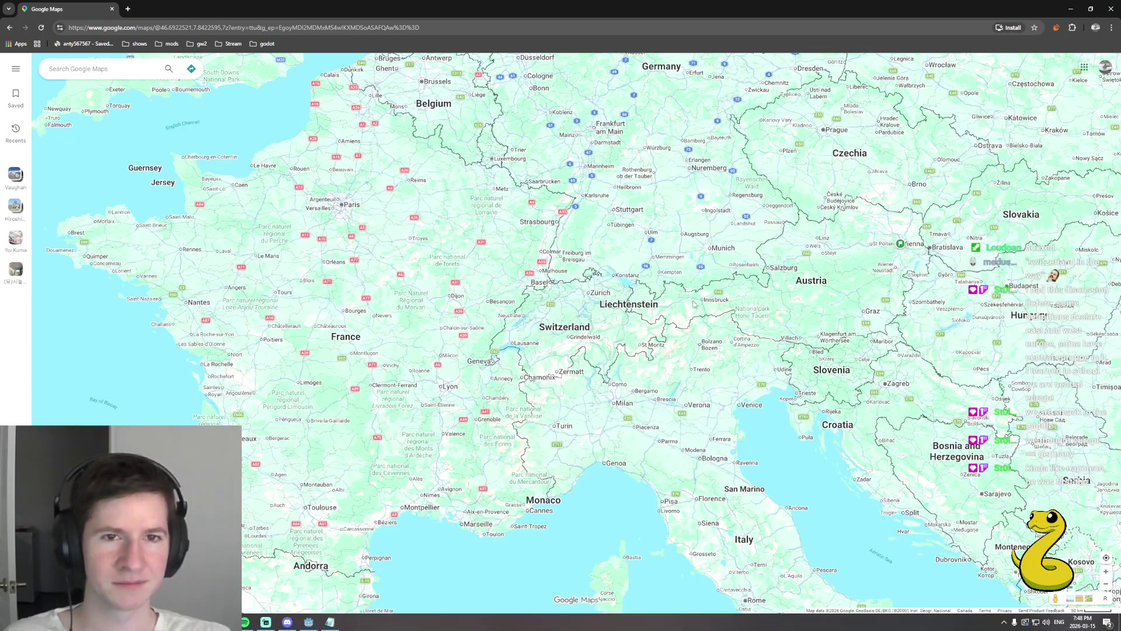
left_click_drag(691, 301, 552, 408)
scroll(609, 358, "down", 2)
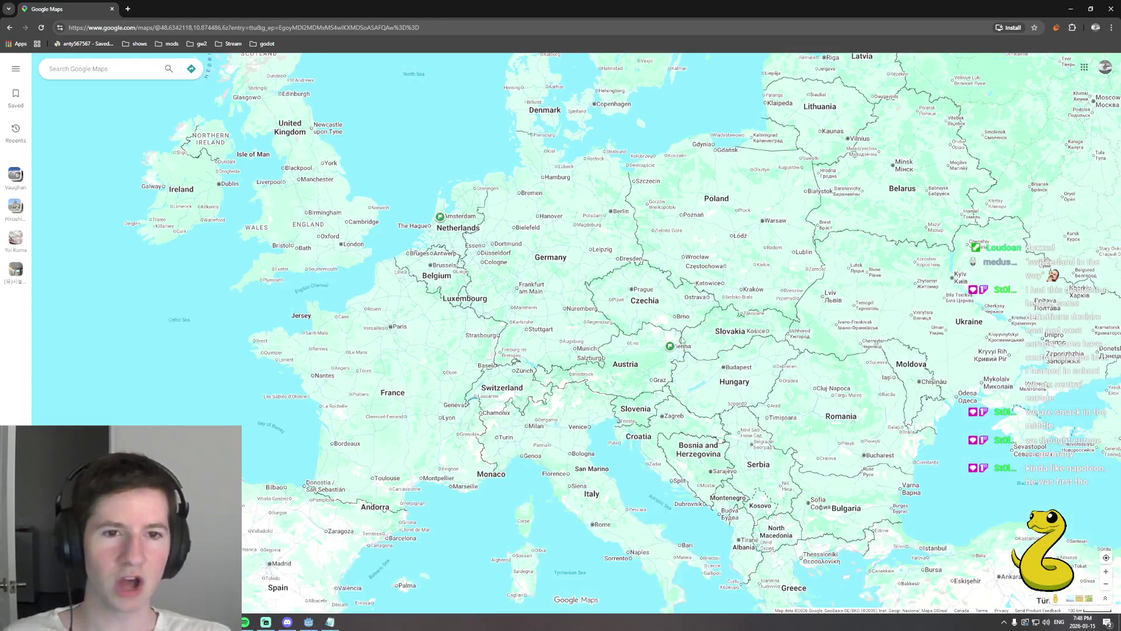
left_click_drag(680, 340, 628, 364)
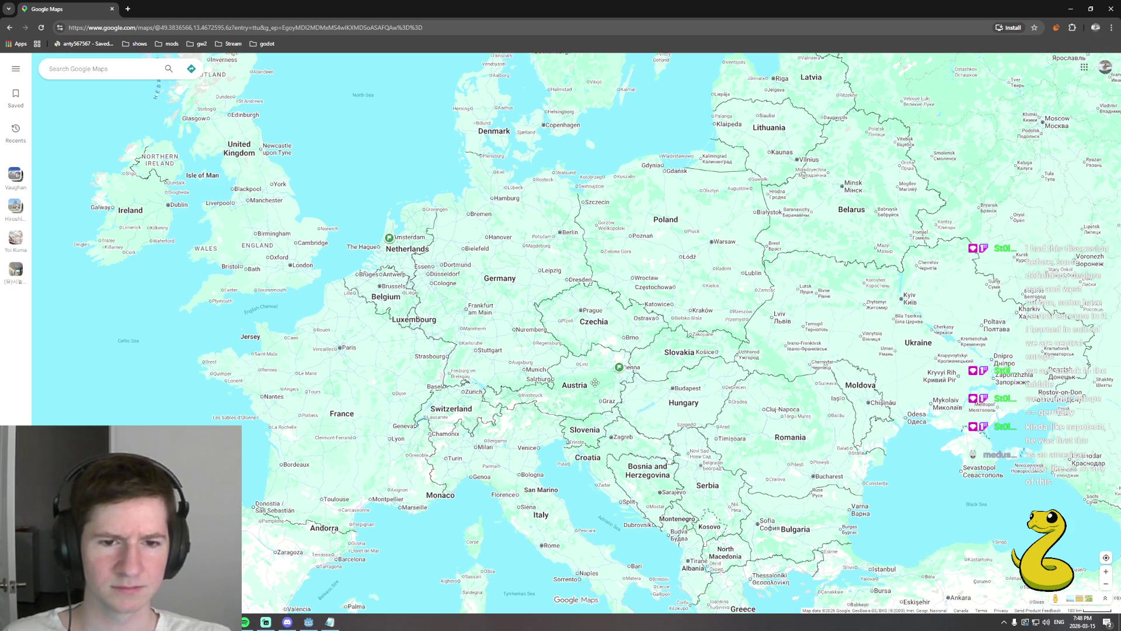
left_click_drag(592, 392, 598, 374)
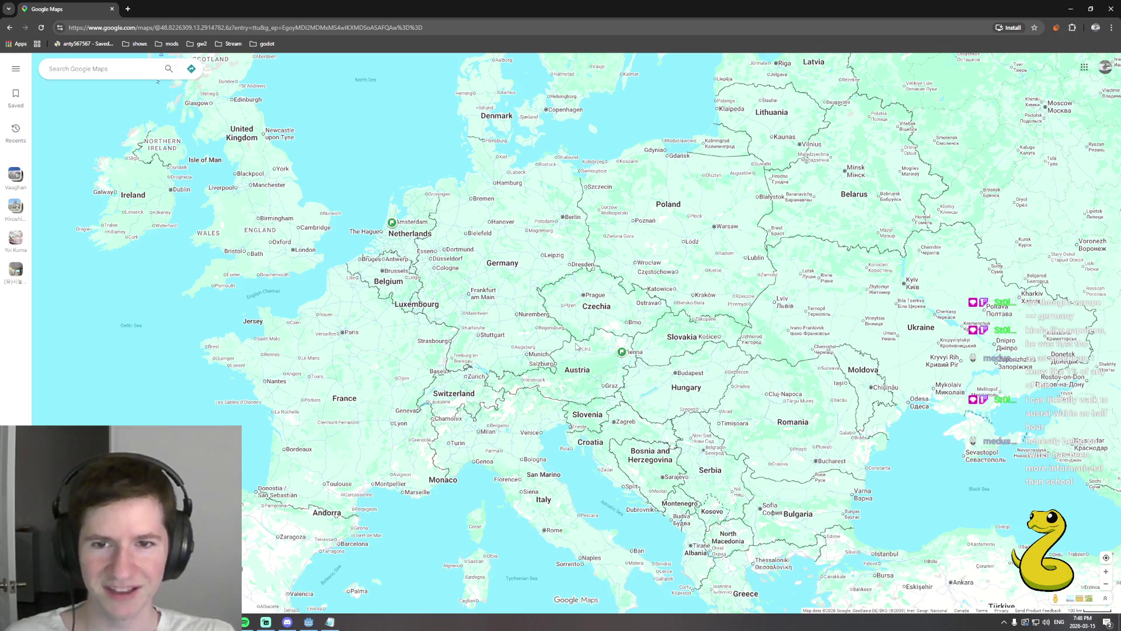
left_click_drag(579, 338, 578, 351)
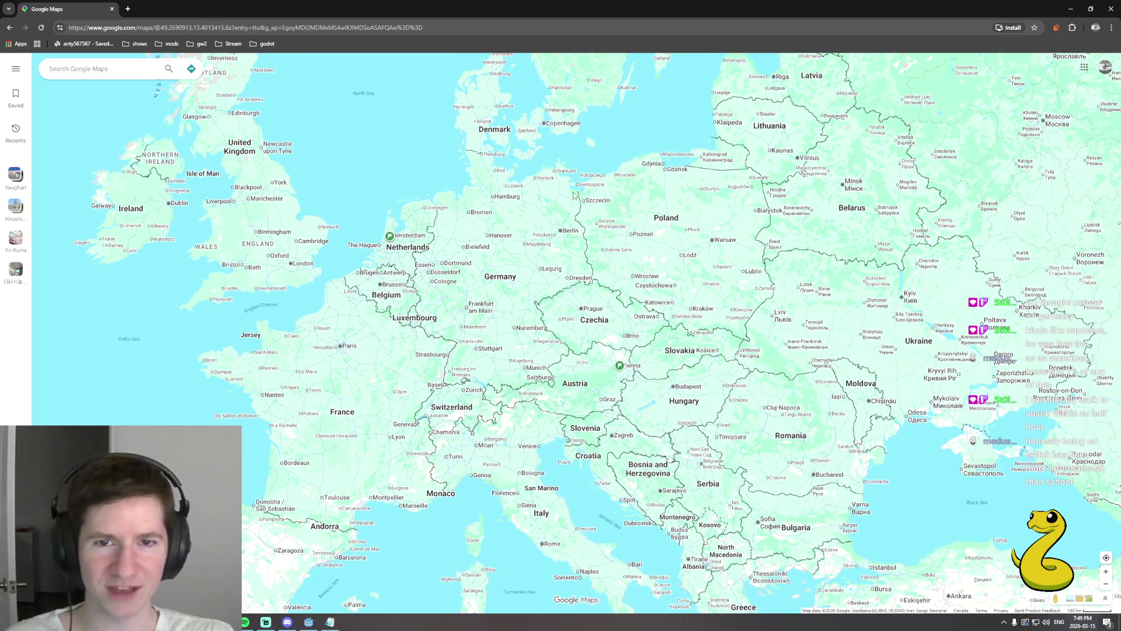
scroll(584, 207, "up", 2)
scroll(598, 270, "up", 1)
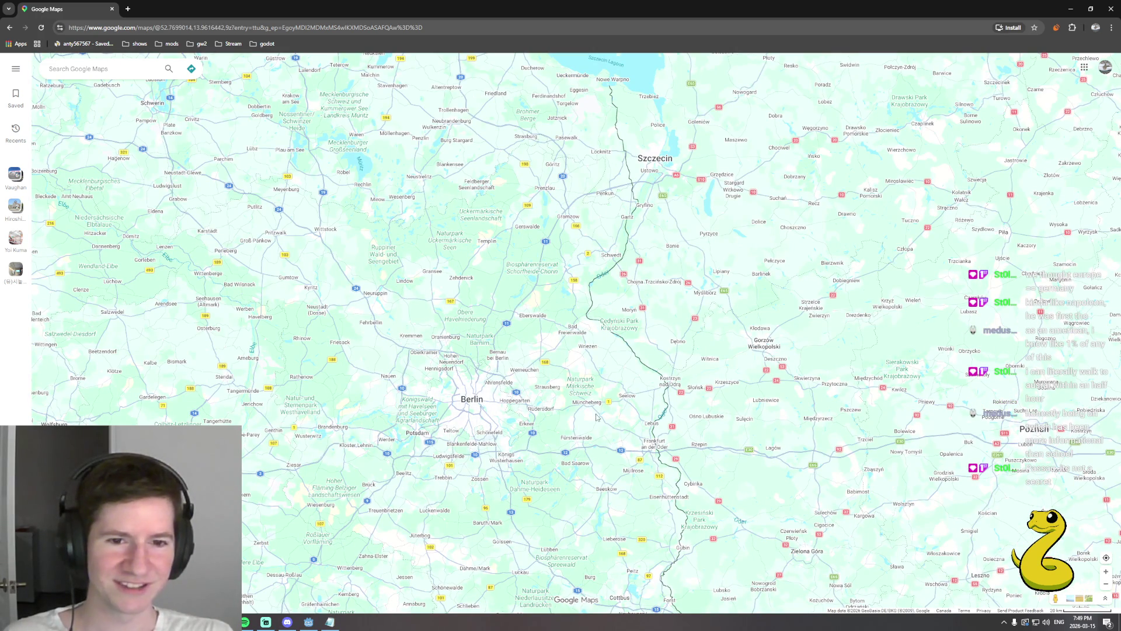
scroll(544, 507, "down", 2)
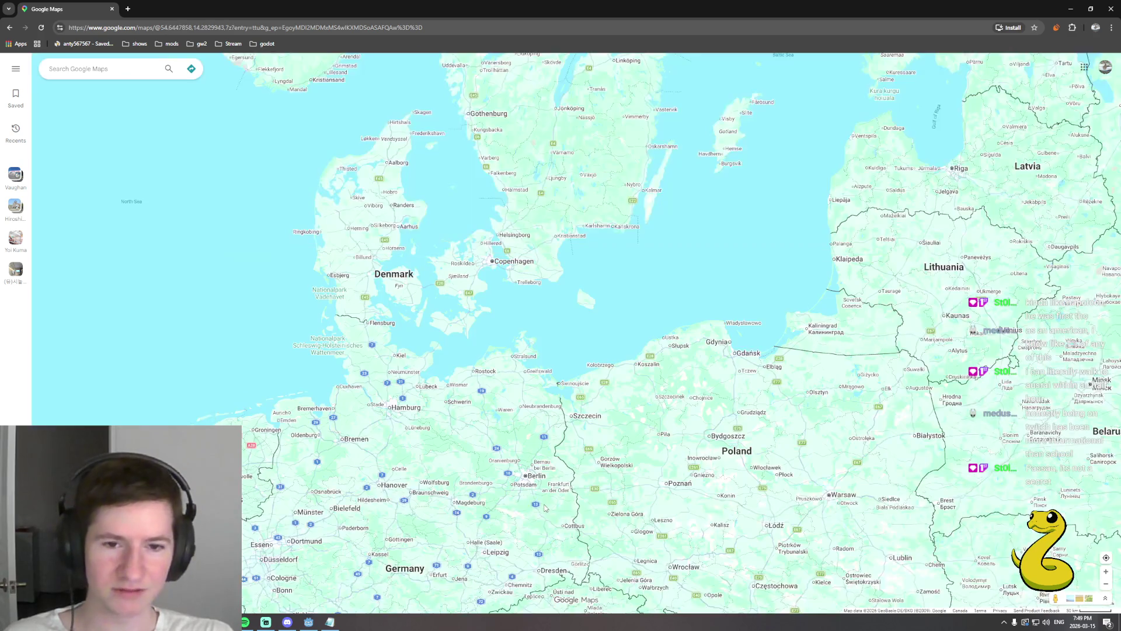
left_click_drag(544, 506, 534, 307)
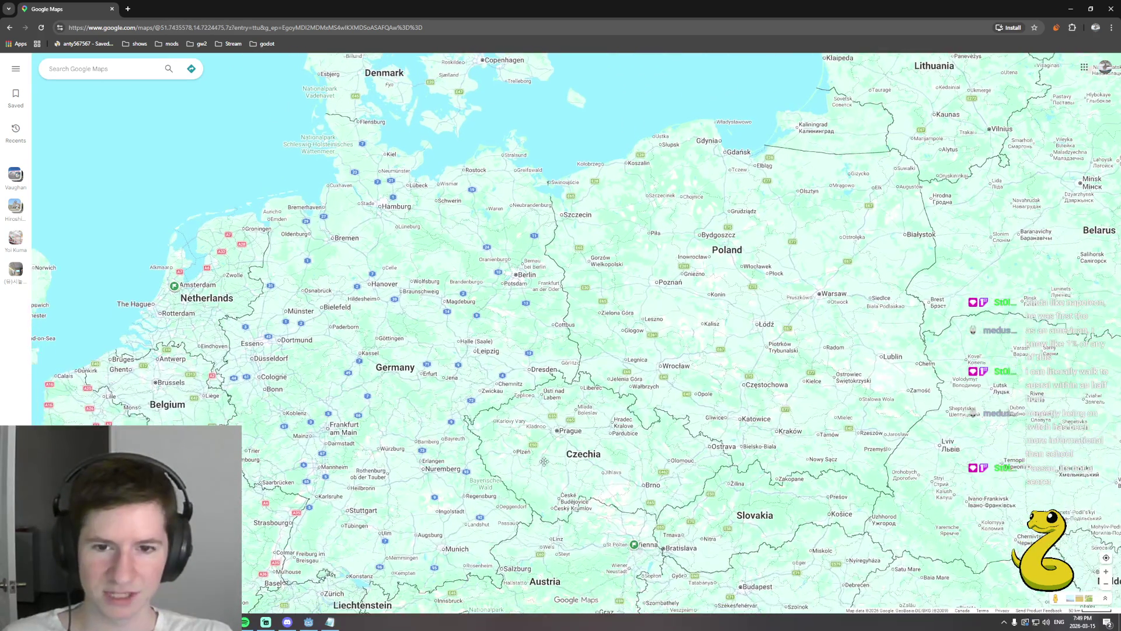
left_click_drag(519, 528, 553, 400)
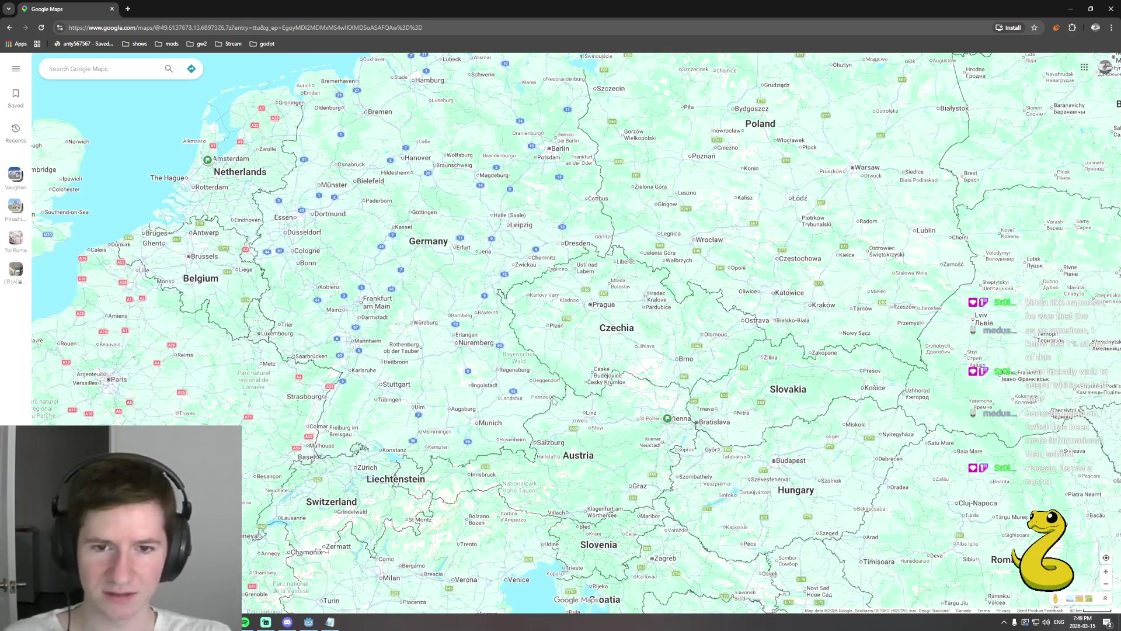
scroll(555, 400, "up", 2)
scroll(554, 400, "up", 2)
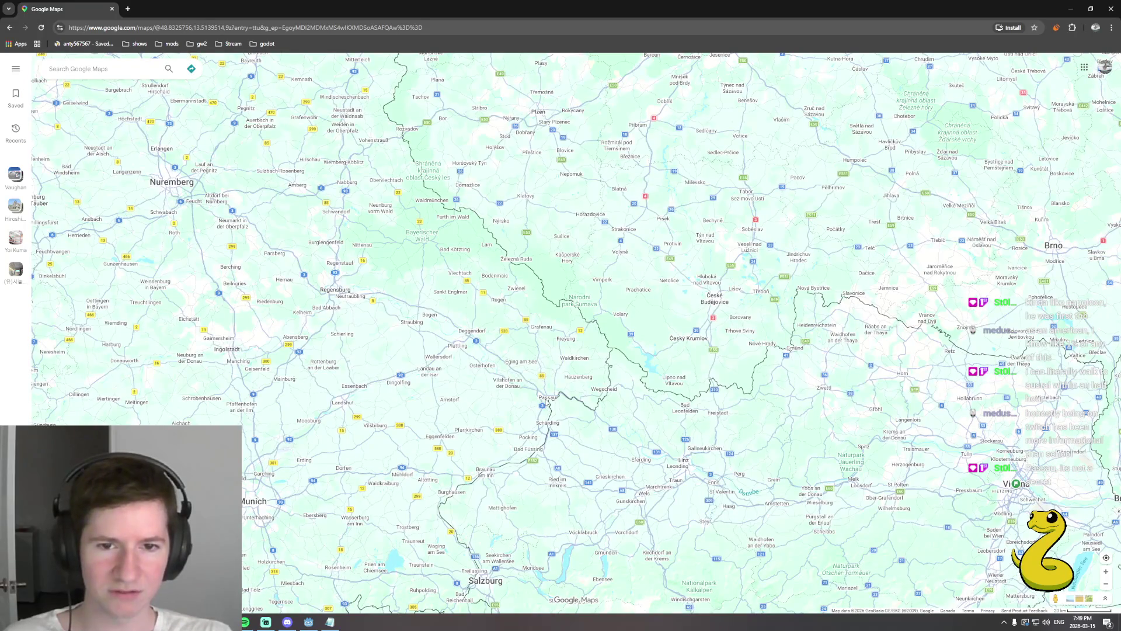
scroll(548, 401, "up", 1)
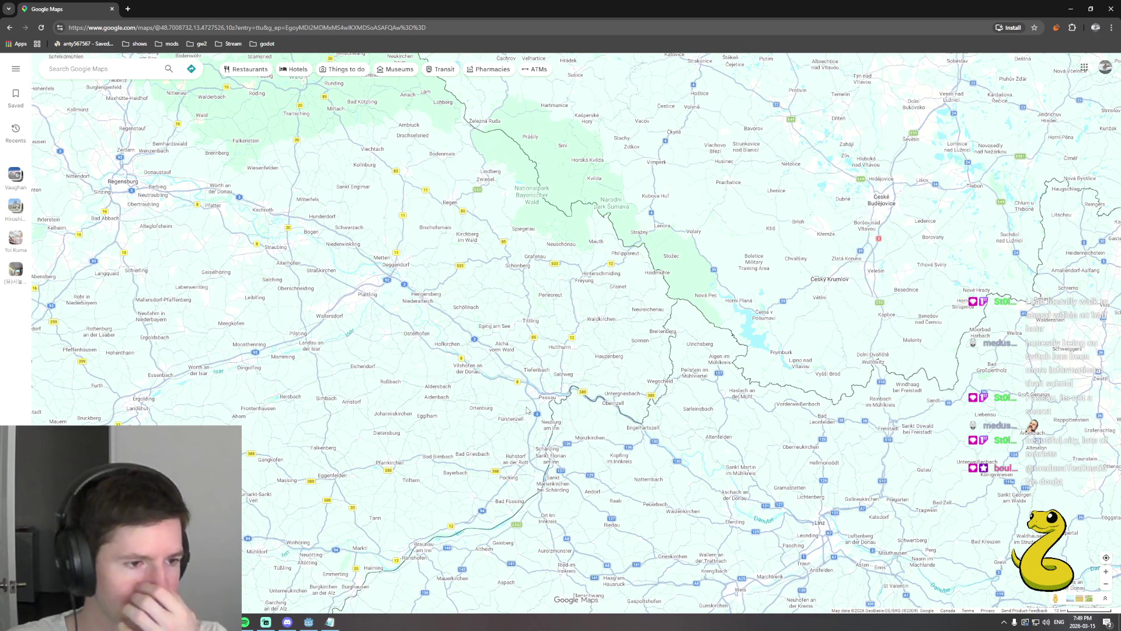
Pan over Salzburg, Vienna and Graz, then shift Salzburg toward the bottom of the view.
left_click_drag(518, 454, 478, 385)
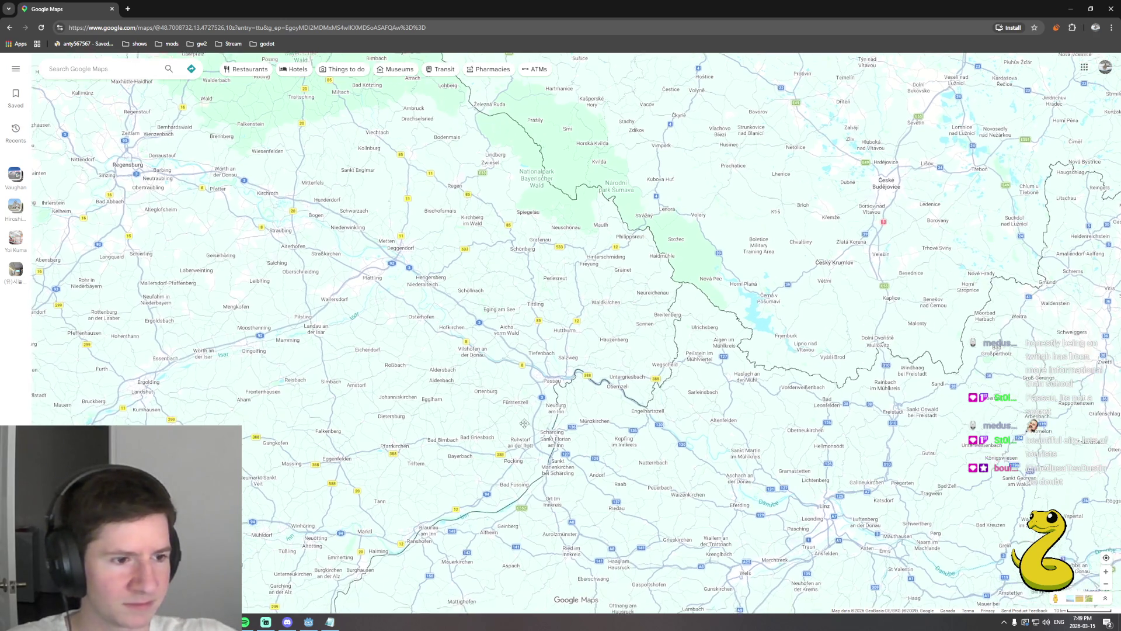
scroll(511, 363, "down", 2)
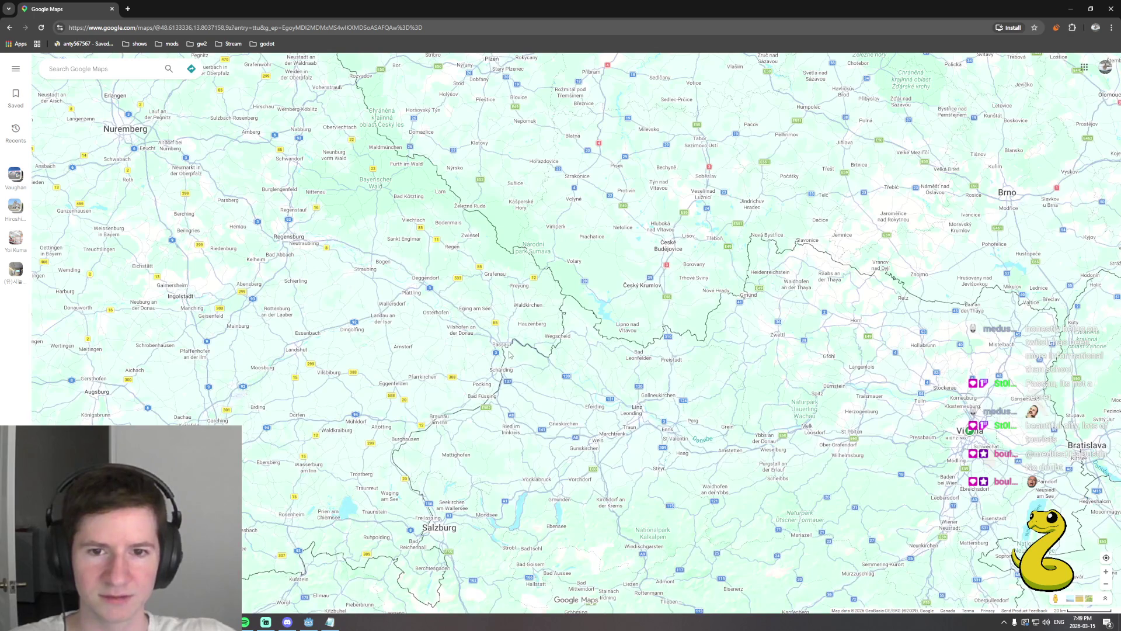
left_click_drag(508, 353, 534, 267)
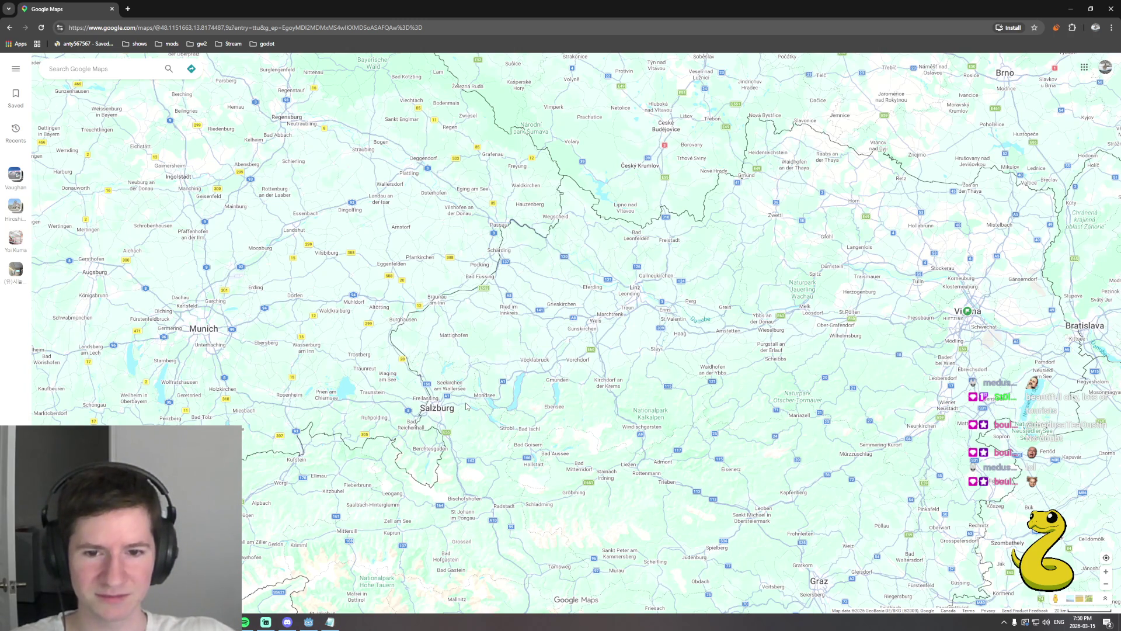
mouse_move(439, 527)
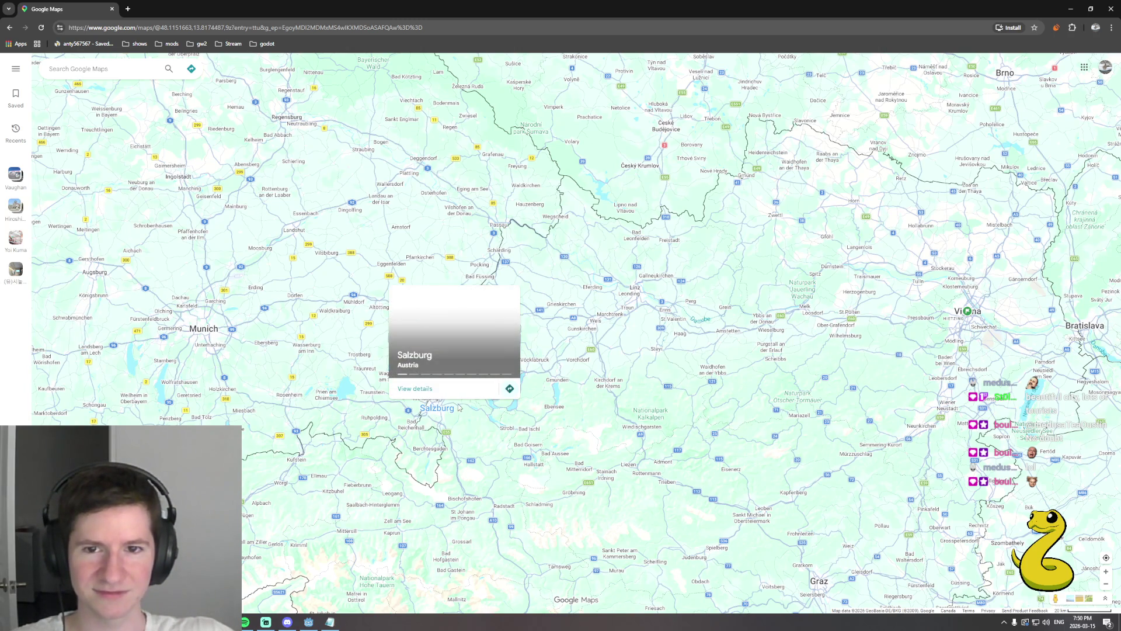
scroll(459, 409, "up", 2)
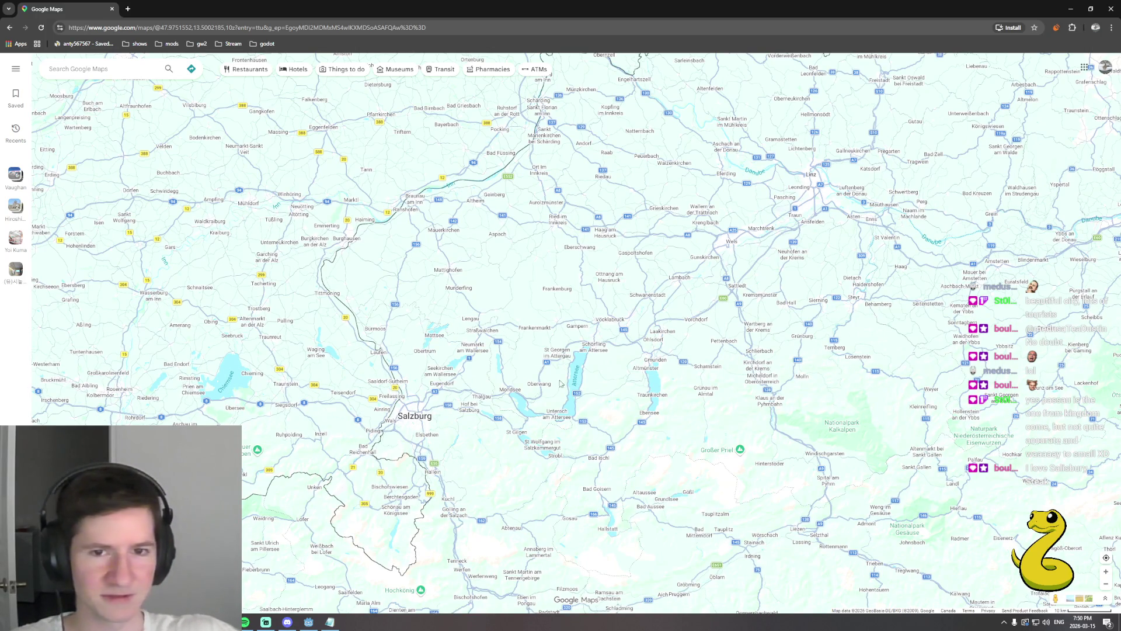
left_click_drag(608, 298, 499, 387)
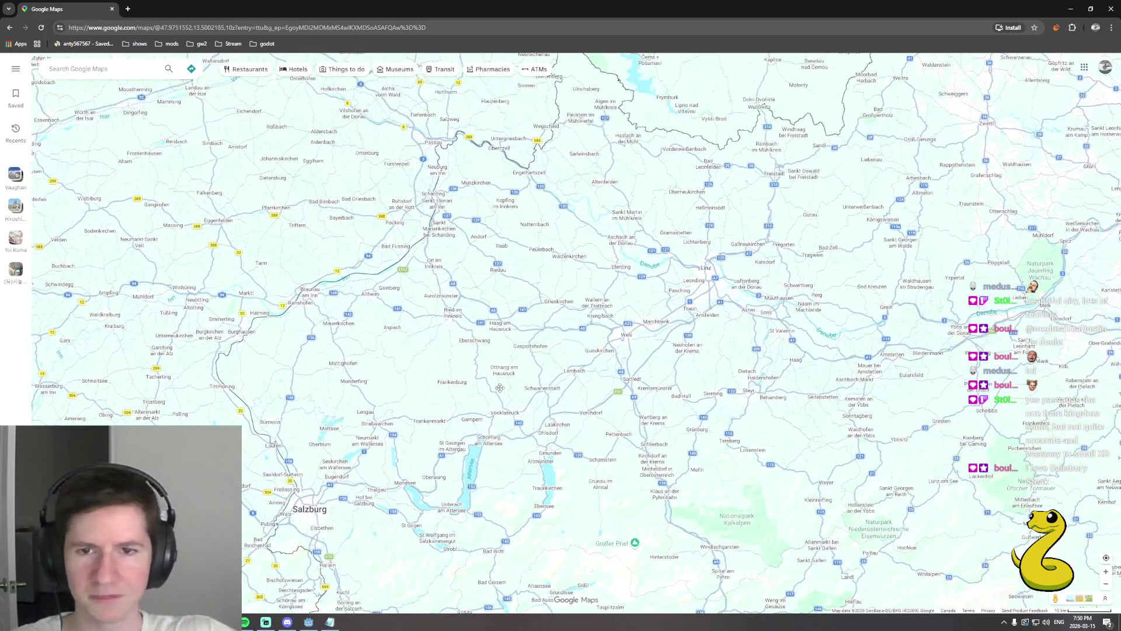
left_click_drag(550, 288, 529, 385)
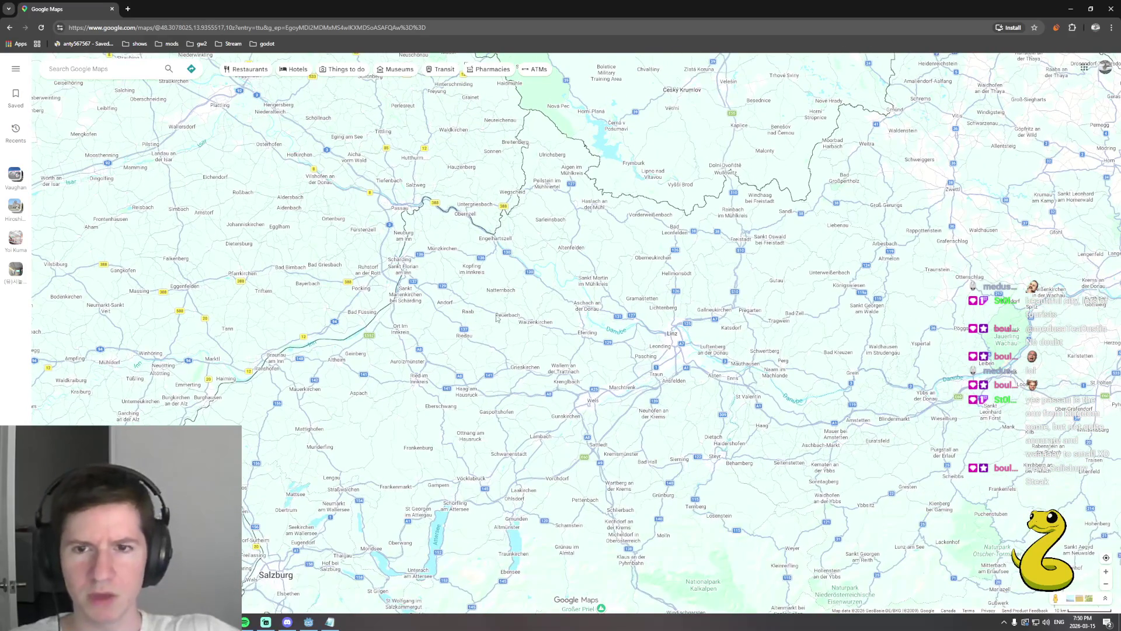
scroll(529, 384, "down", 2)
scroll(525, 311, "down", 2)
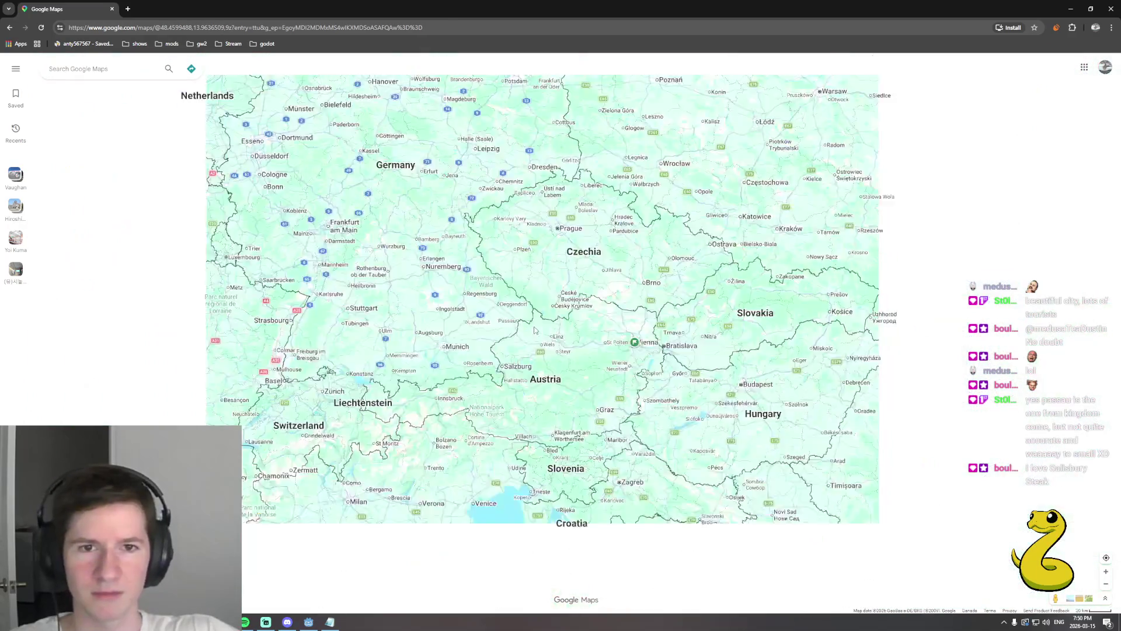
scroll(547, 288, "down", 3)
scroll(547, 289, "up", 2)
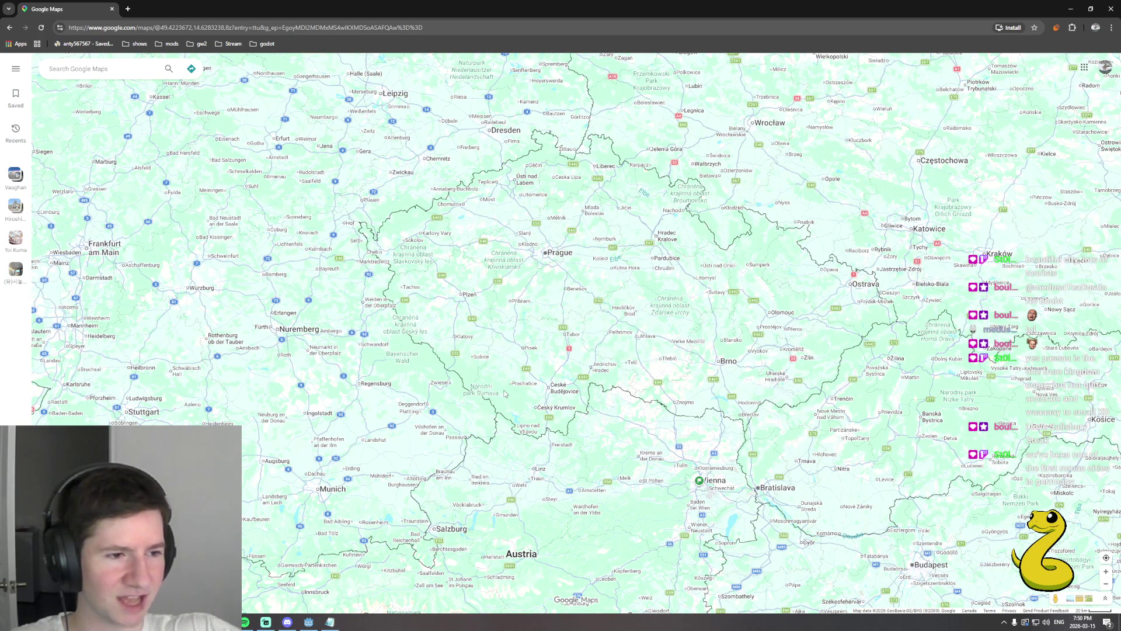
Nudge Czechia up and right to frame Prague, Brno and Vienna.
left_click_drag(501, 398, 530, 369)
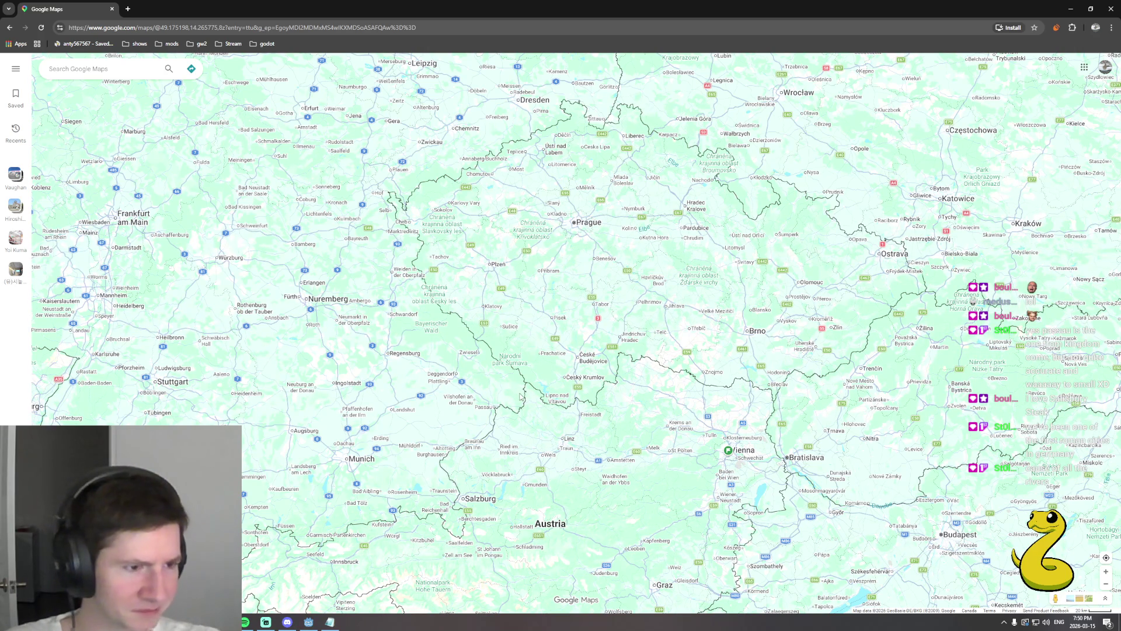
Pan south to Venice and Slovenia, back over Austria, and centre on the Munich–Salzburg area.
left_click_drag(469, 483, 544, 396)
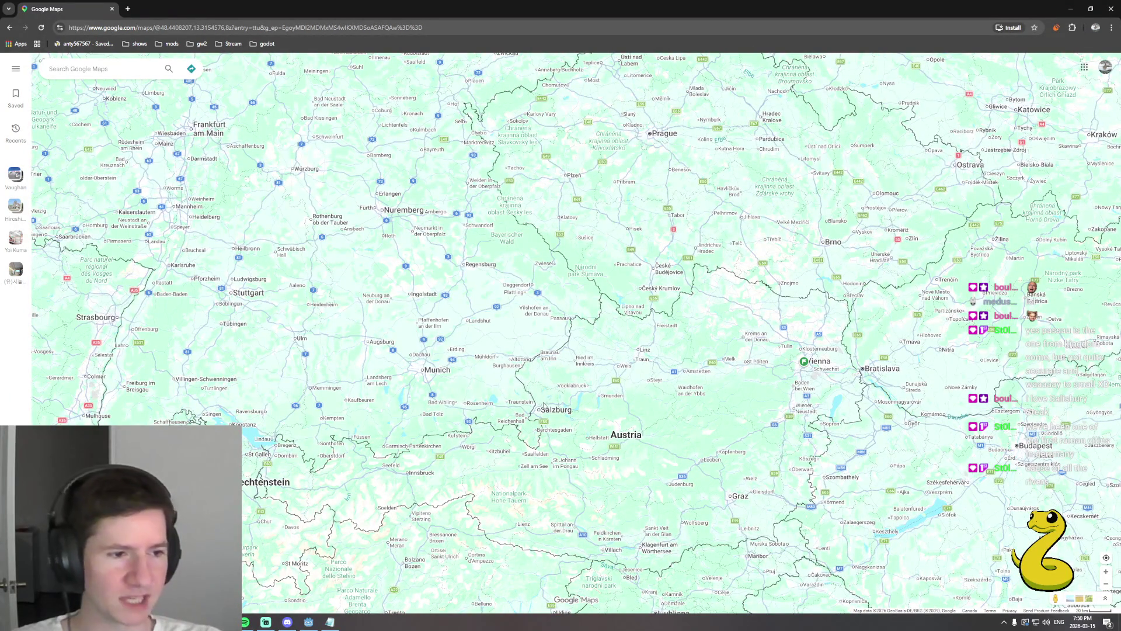
scroll(546, 356, "down", 2)
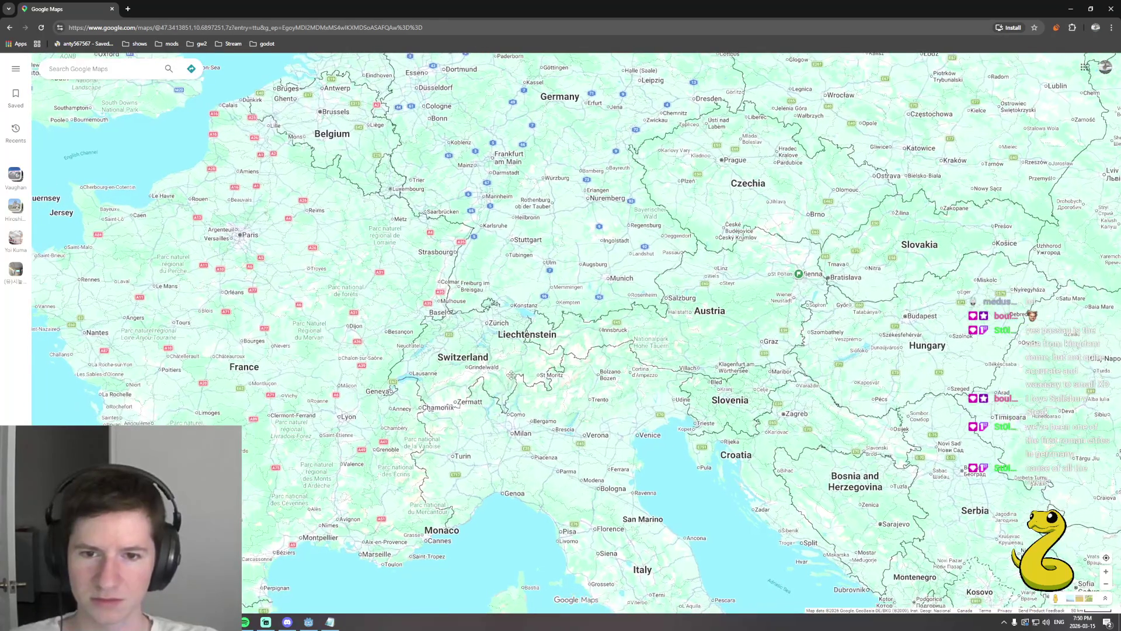
scroll(658, 303, "up", 2)
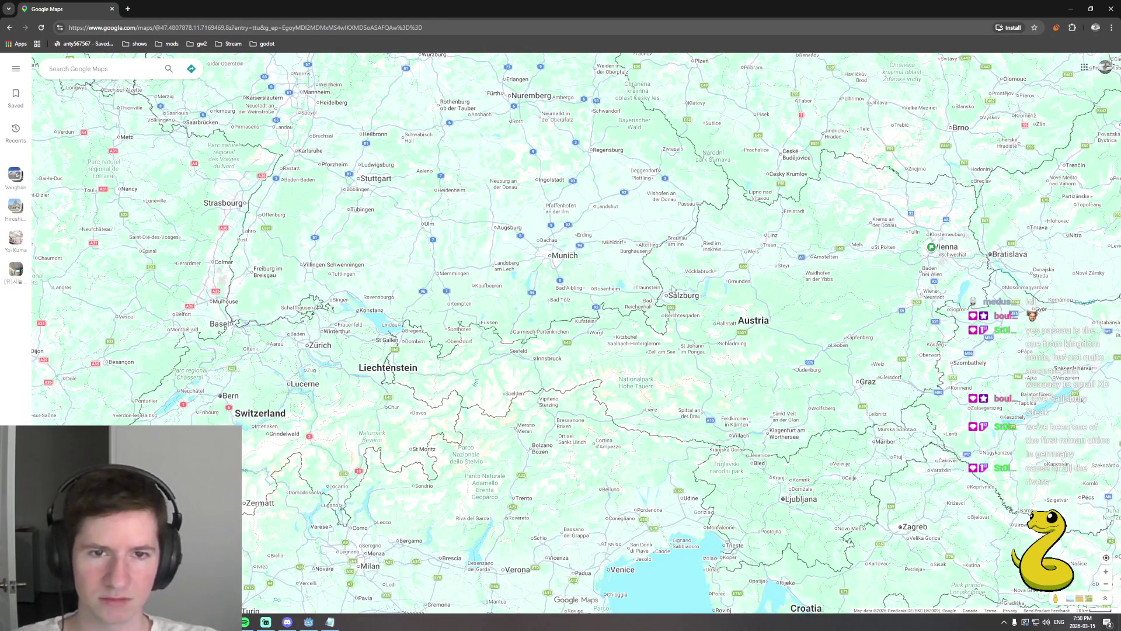
left_click_drag(659, 303, 626, 340)
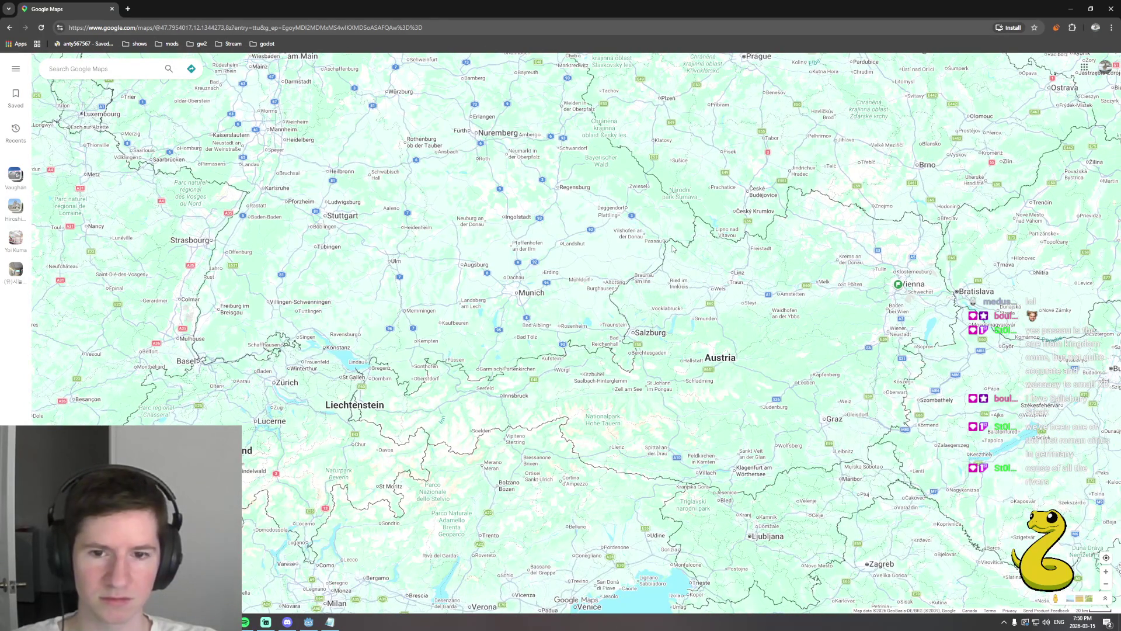
left_click_drag(563, 452, 569, 376)
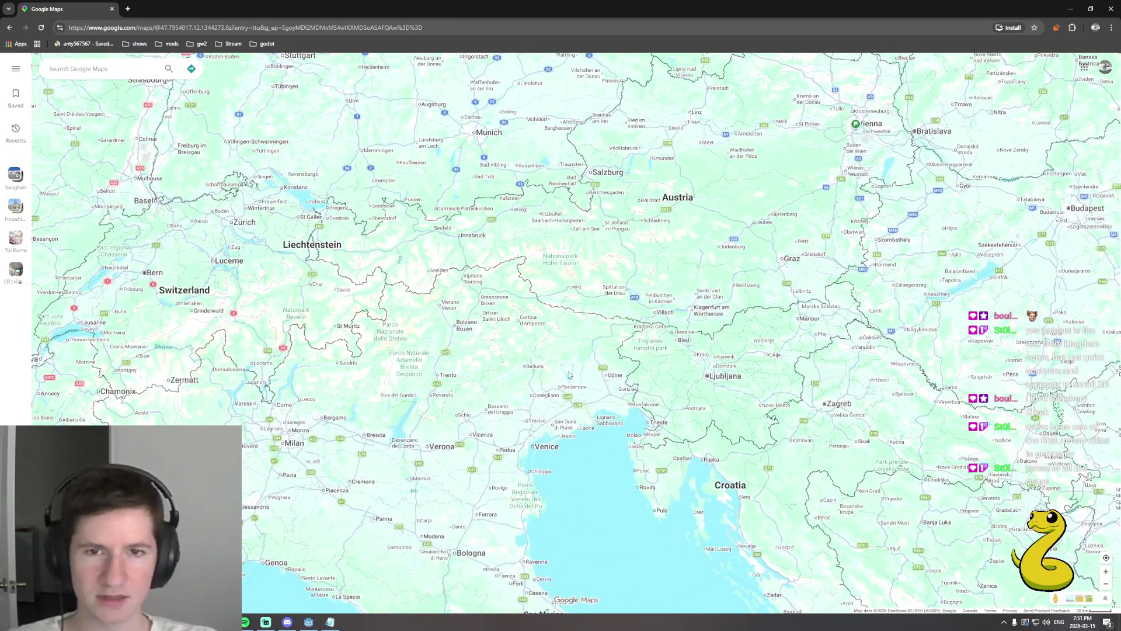
left_click_drag(498, 383, 468, 369)
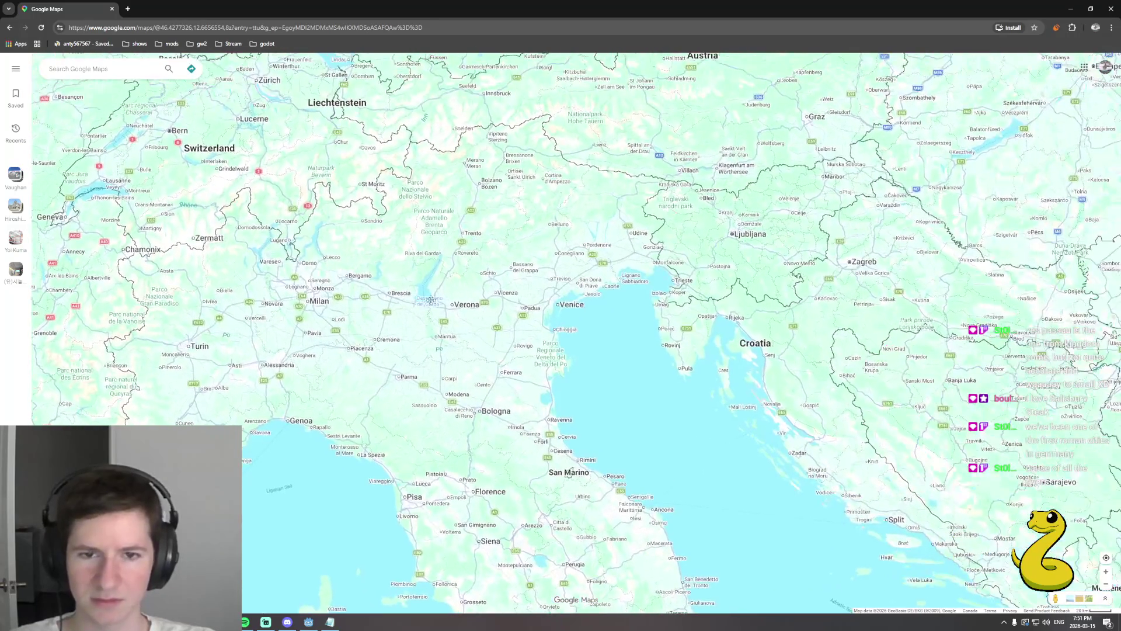
left_click_drag(508, 294, 449, 543)
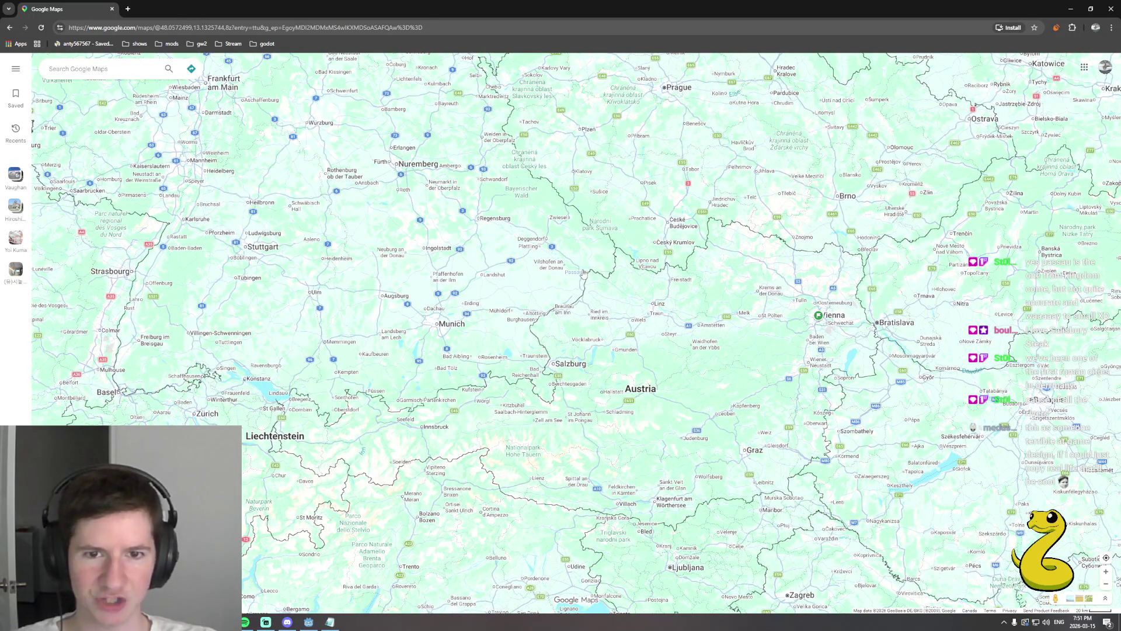
left_click_drag(565, 469, 562, 359)
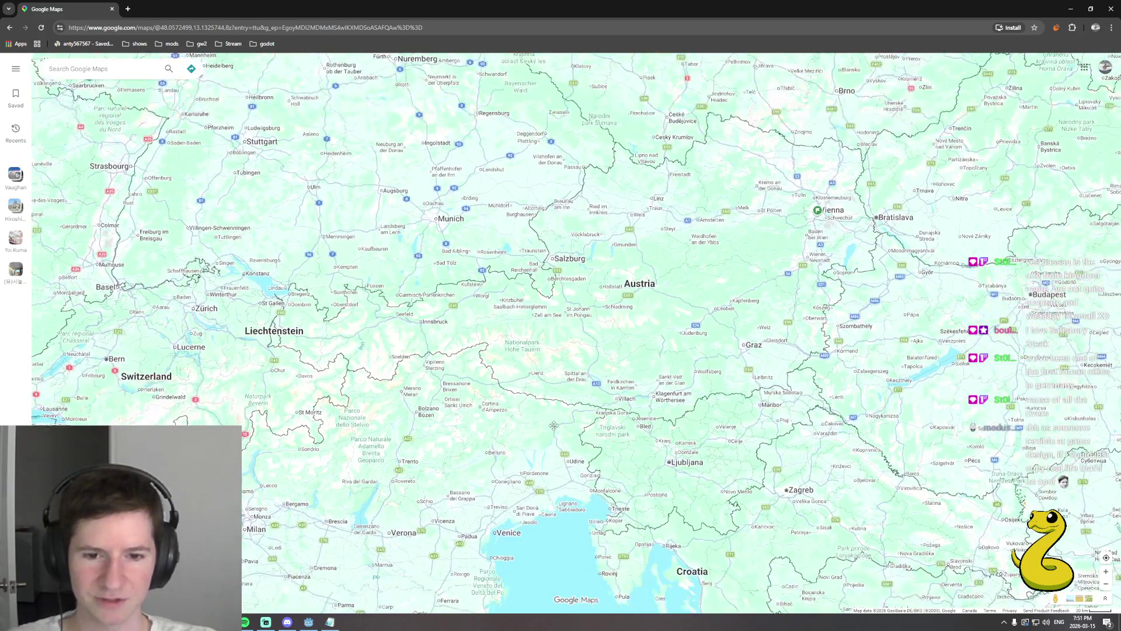
left_click_drag(515, 250, 583, 410)
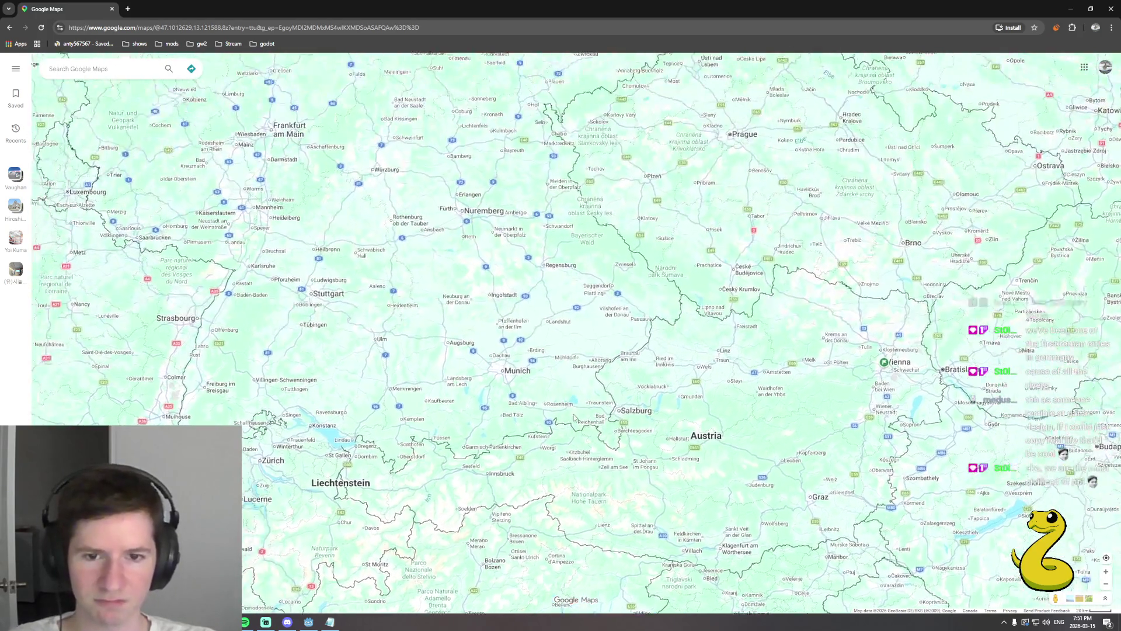
scroll(583, 410, "up", 2)
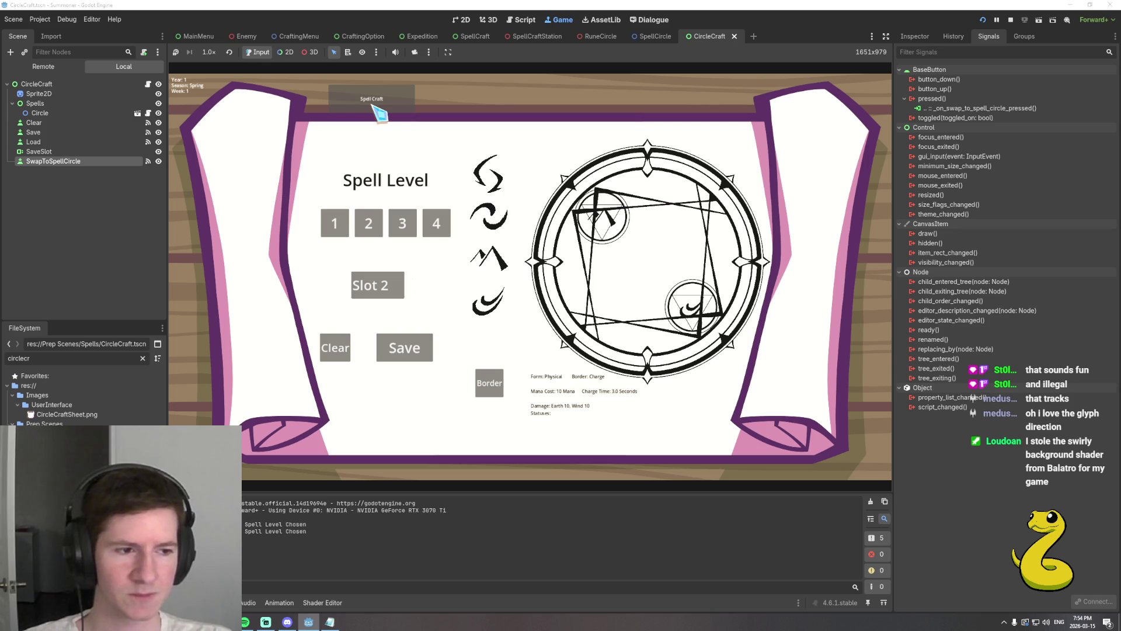
Show the full spell circle via Spell Level, then close SpellCraft to return to the tower room.
left_click(377, 105)
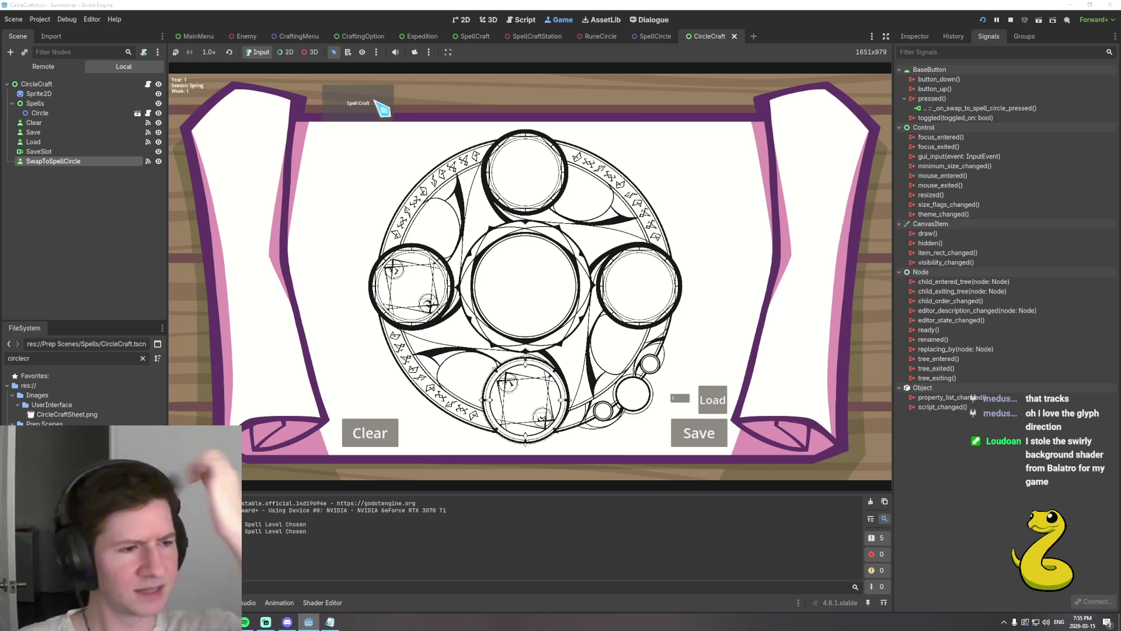
left_click(700, 435)
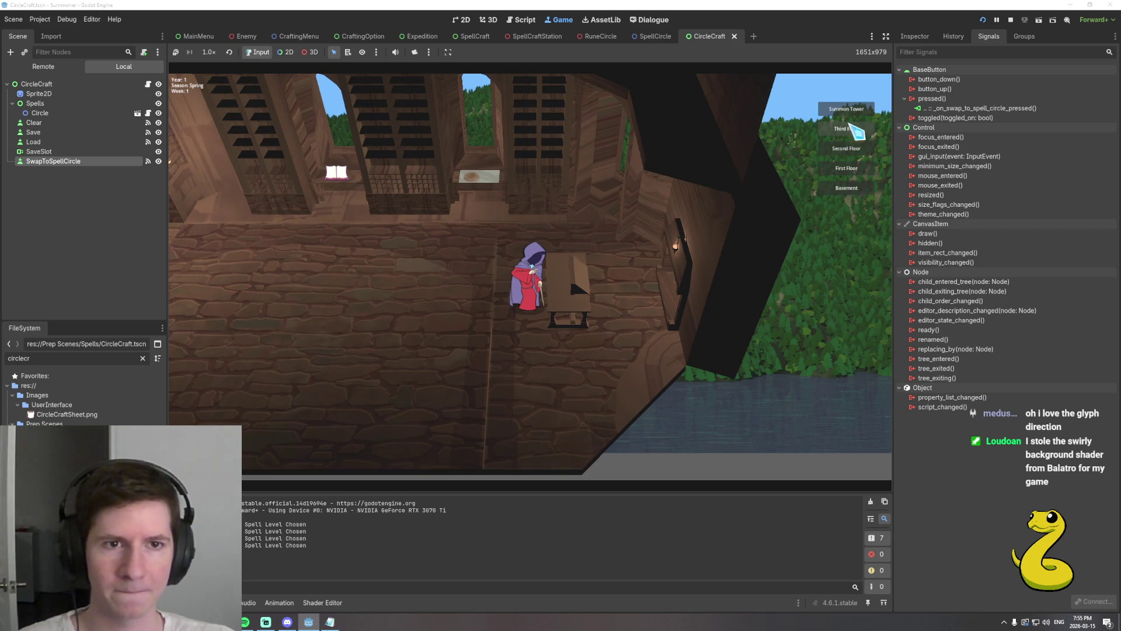
Plan a four-week Expedition on the calendar to reach the three-area destination choice.
left_click(846, 186)
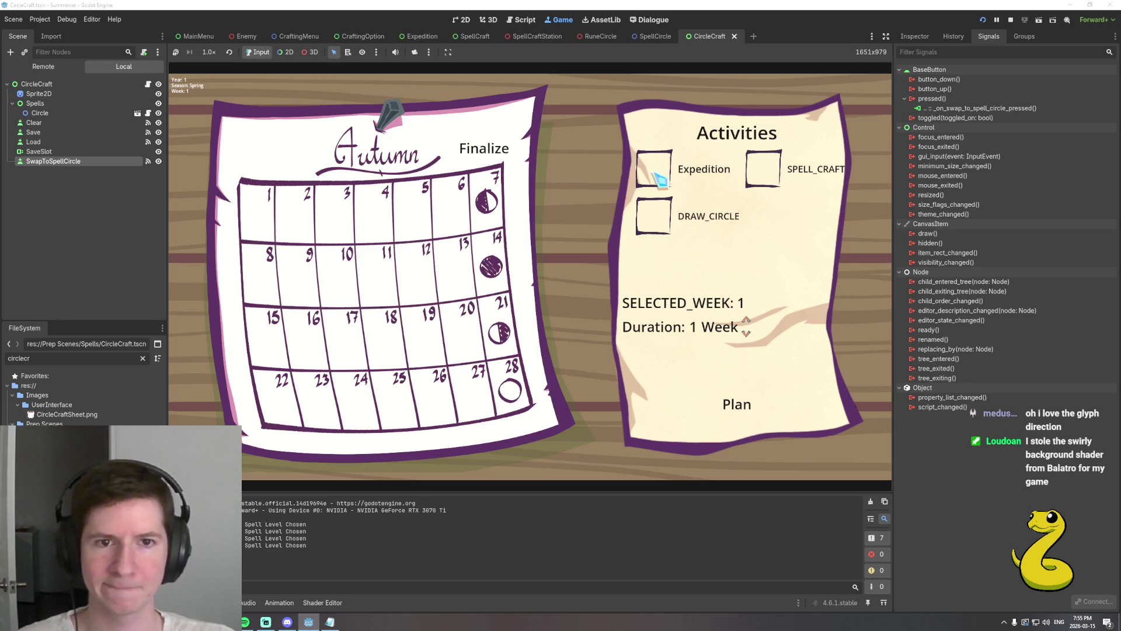
left_click(746, 330)
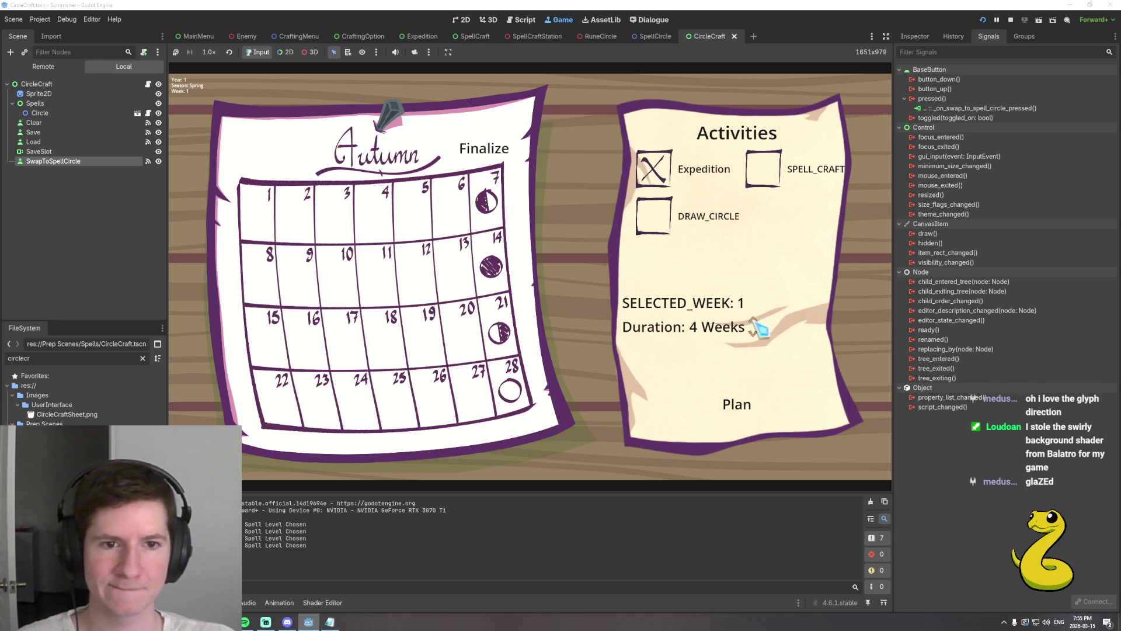
left_click(753, 328)
left_click(753, 329)
left_click(758, 329)
left_click(739, 405)
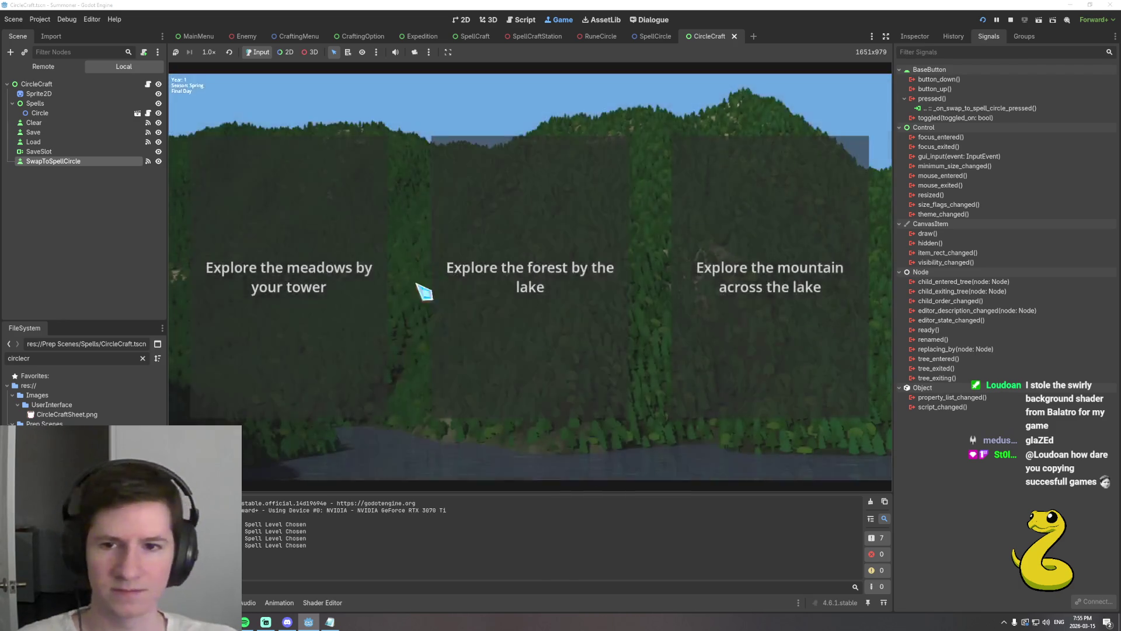
Choose an expedition area, summon the tower, and begin painting the rune circle with focus items shown.
left_click(347, 287)
left_click(550, 224)
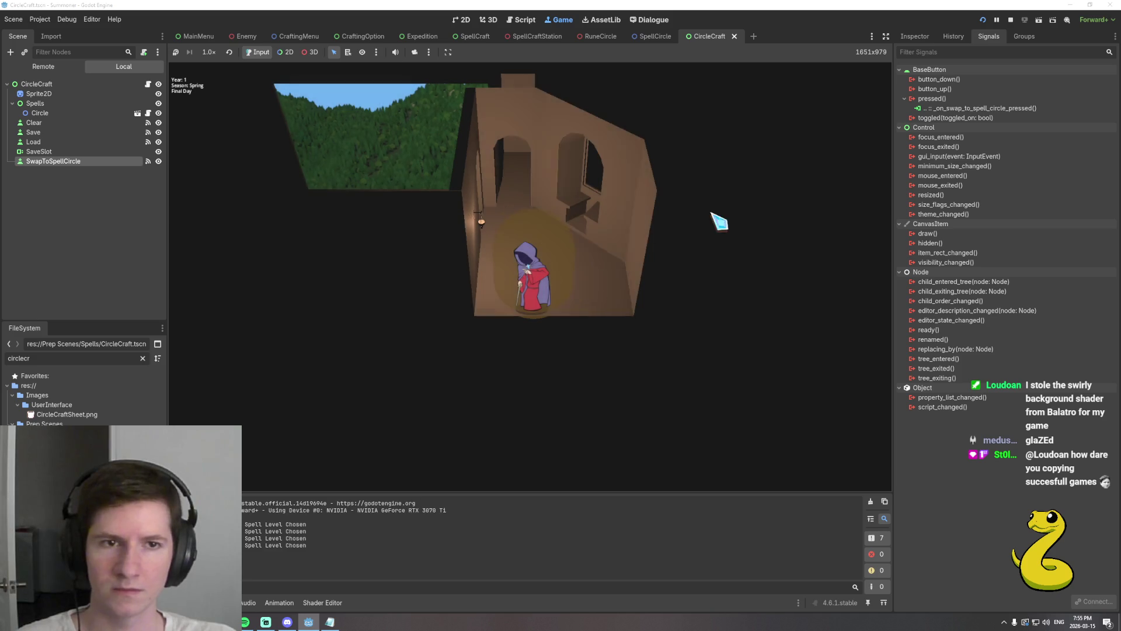
left_click(846, 109)
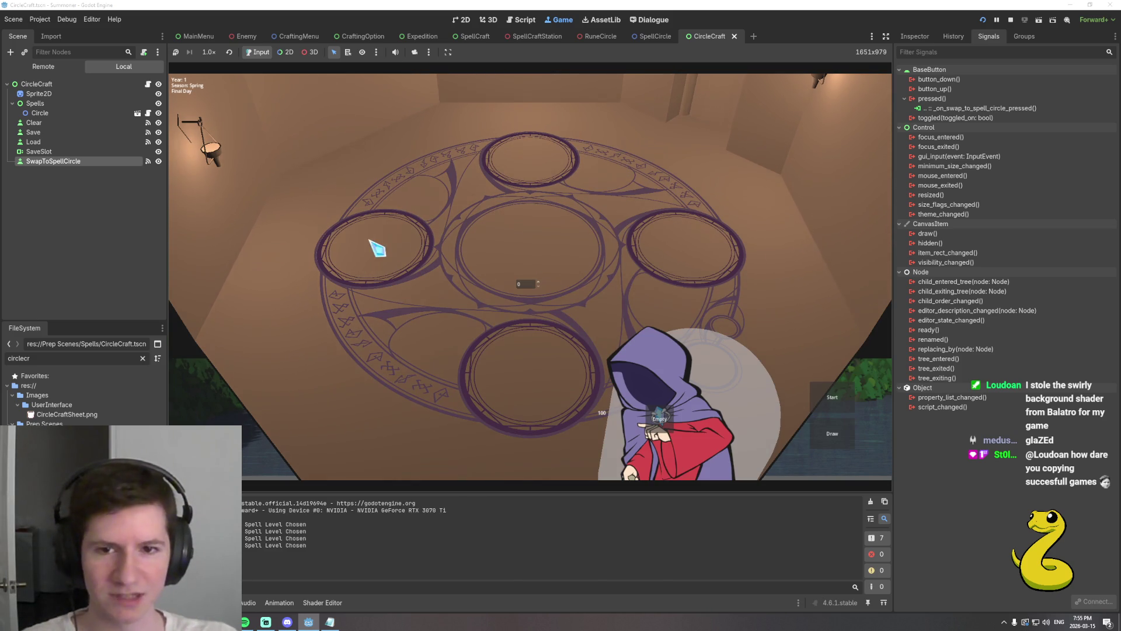
left_click(836, 435)
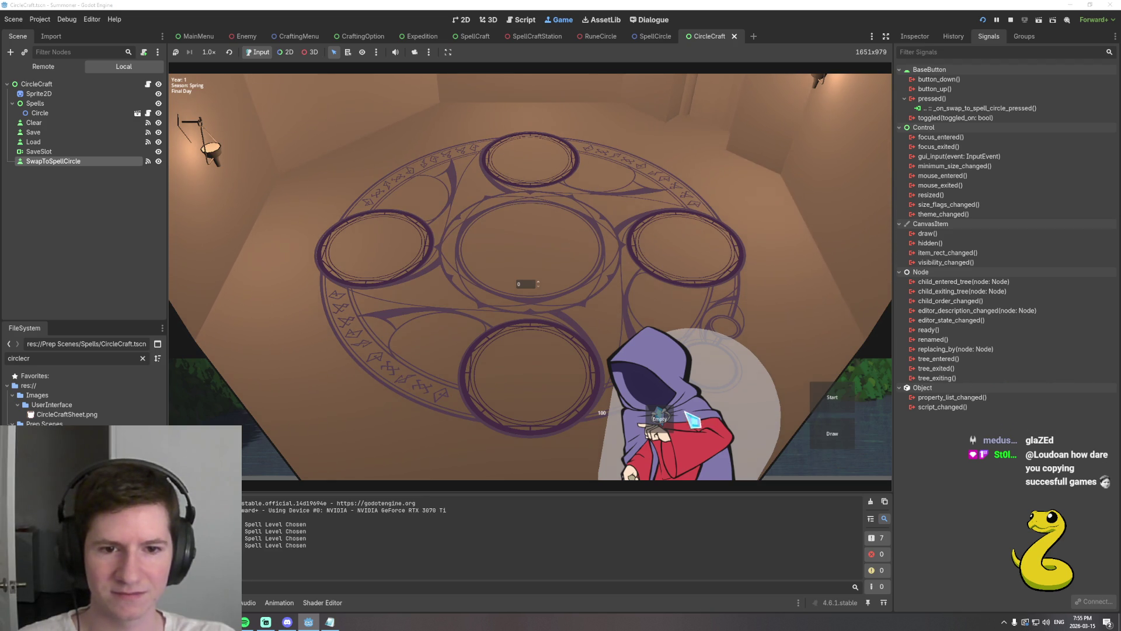
left_click(833, 434)
left_click(379, 246)
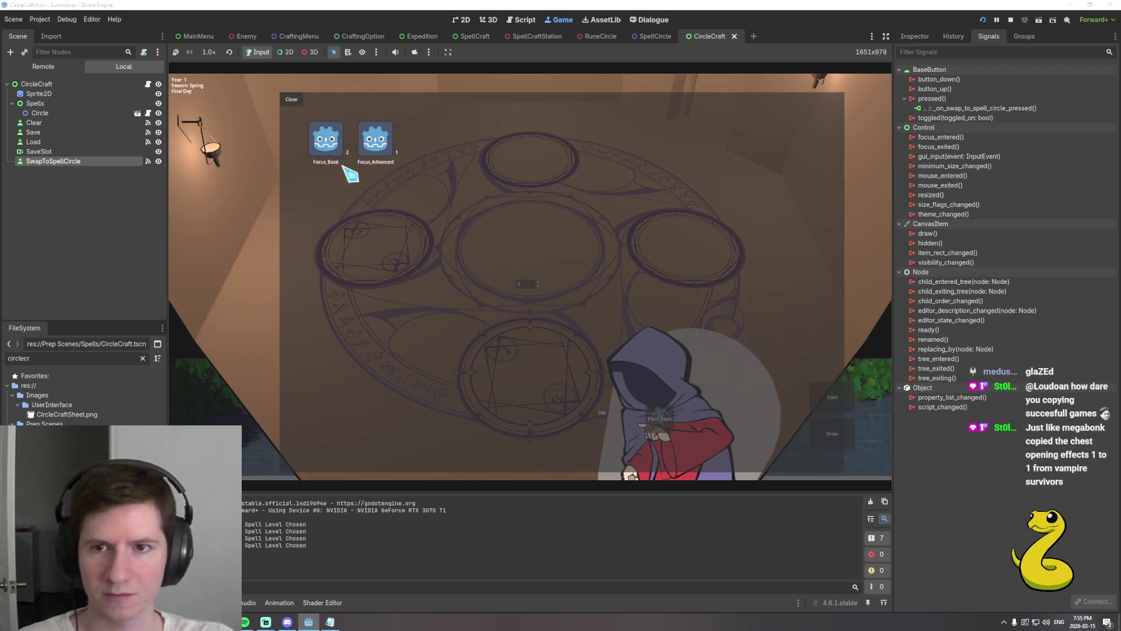
Dismiss the focus item overlay and start the battle round so Redcap appears.
left_click(379, 150)
left_click(484, 355)
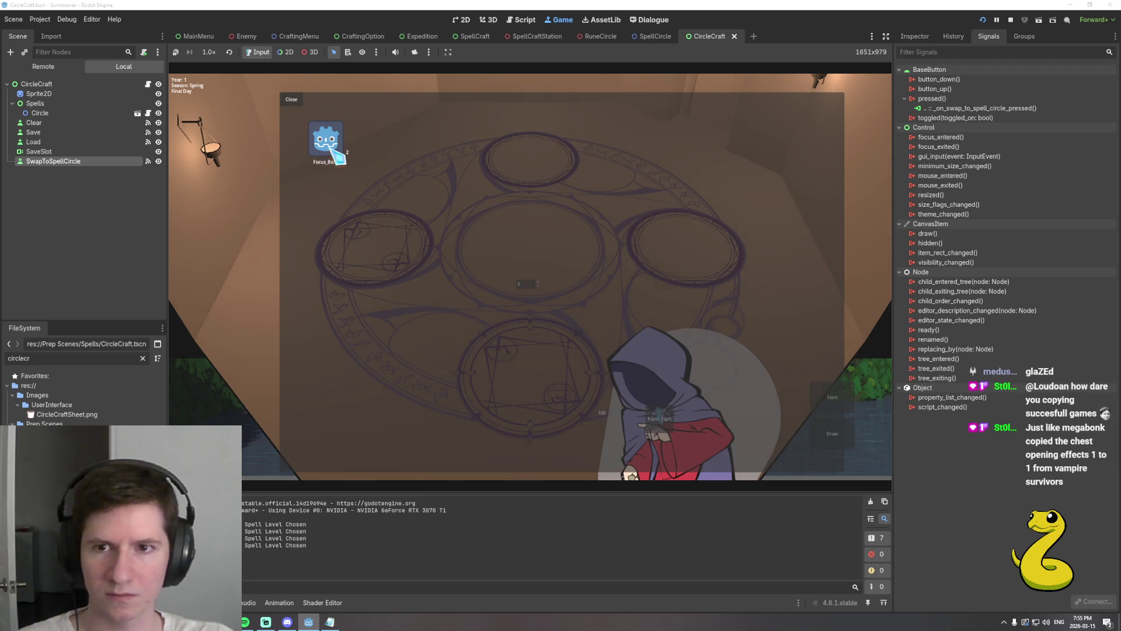
left_click(342, 162)
left_click(832, 397)
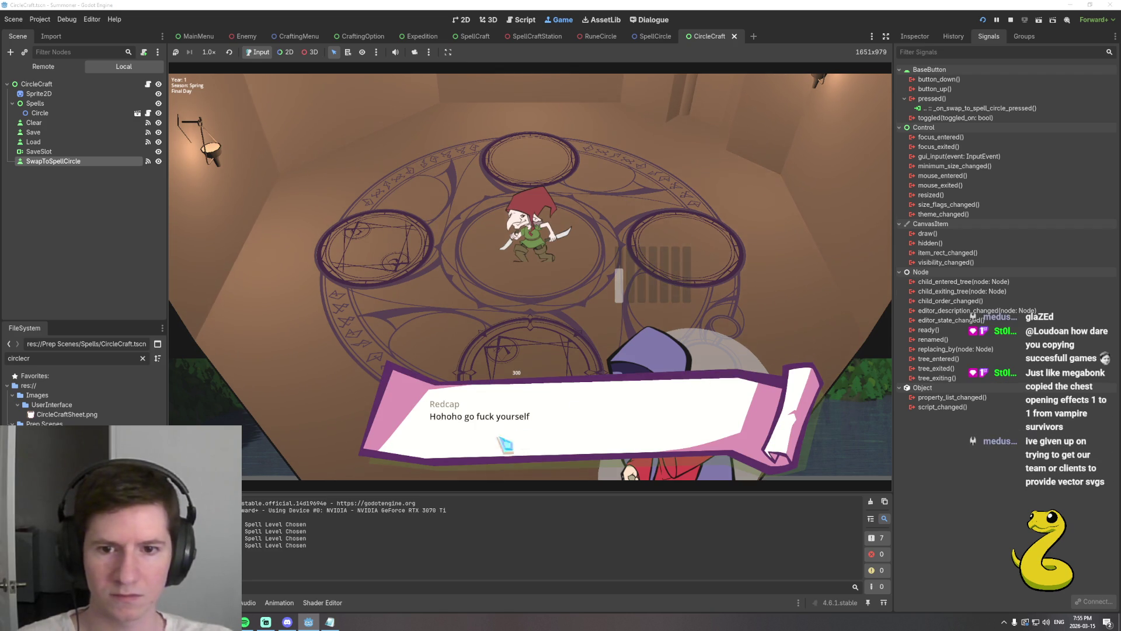
Click through Redcap's dialogue and escape back to the tower exterior view.
left_click(473, 450)
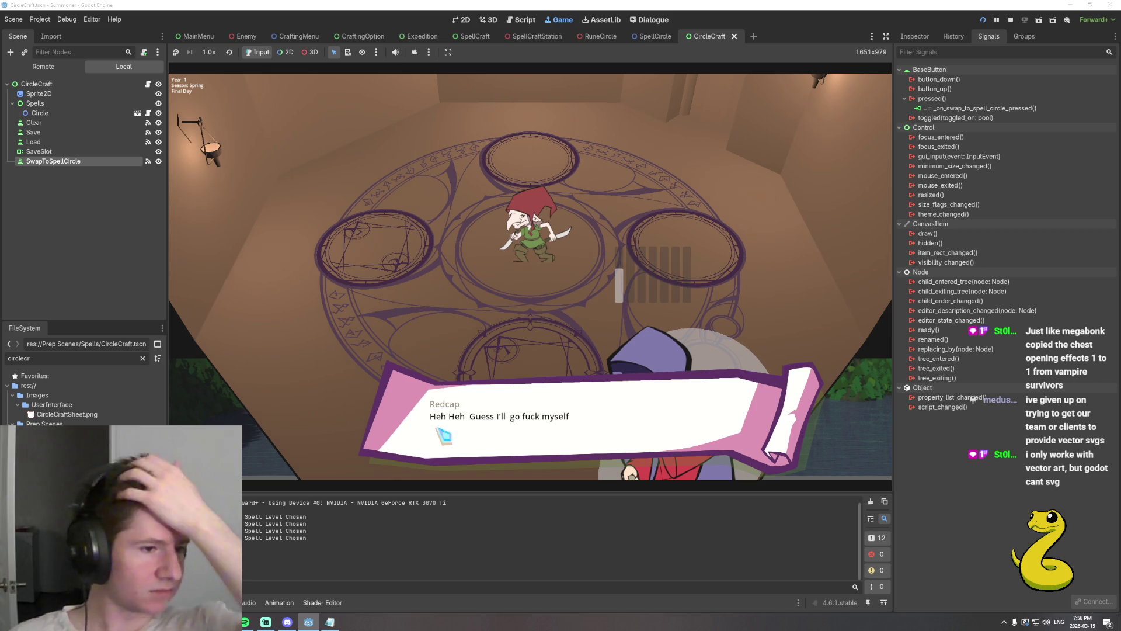
left_click(444, 435)
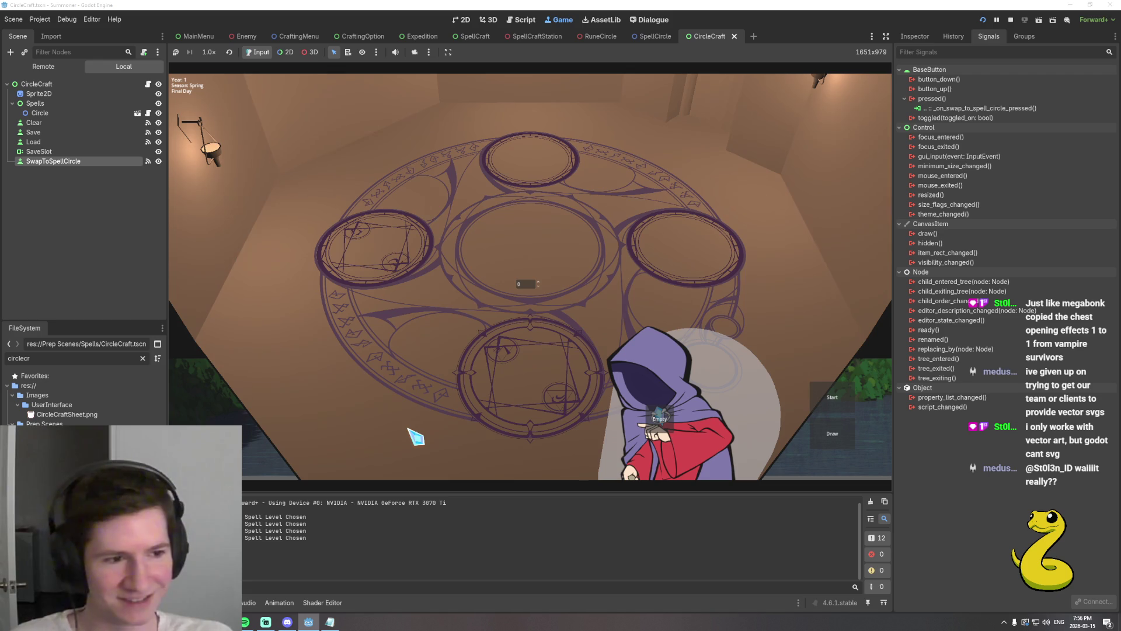
key("Escape")
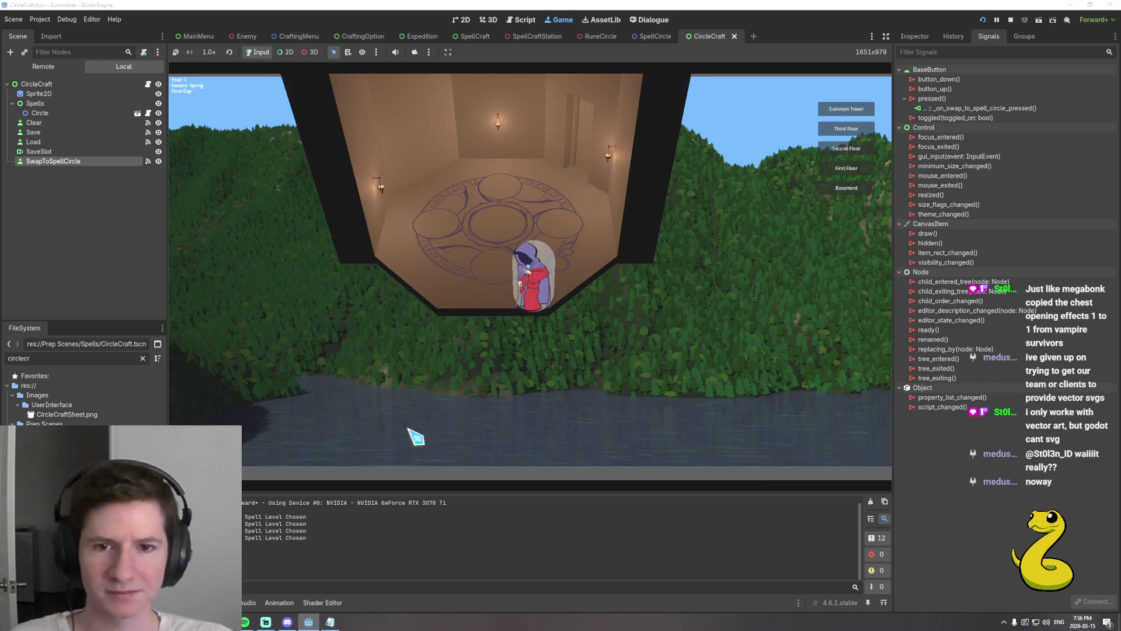
Stop the running game, returning to the circle_craft.gd script.
left_click(1012, 20)
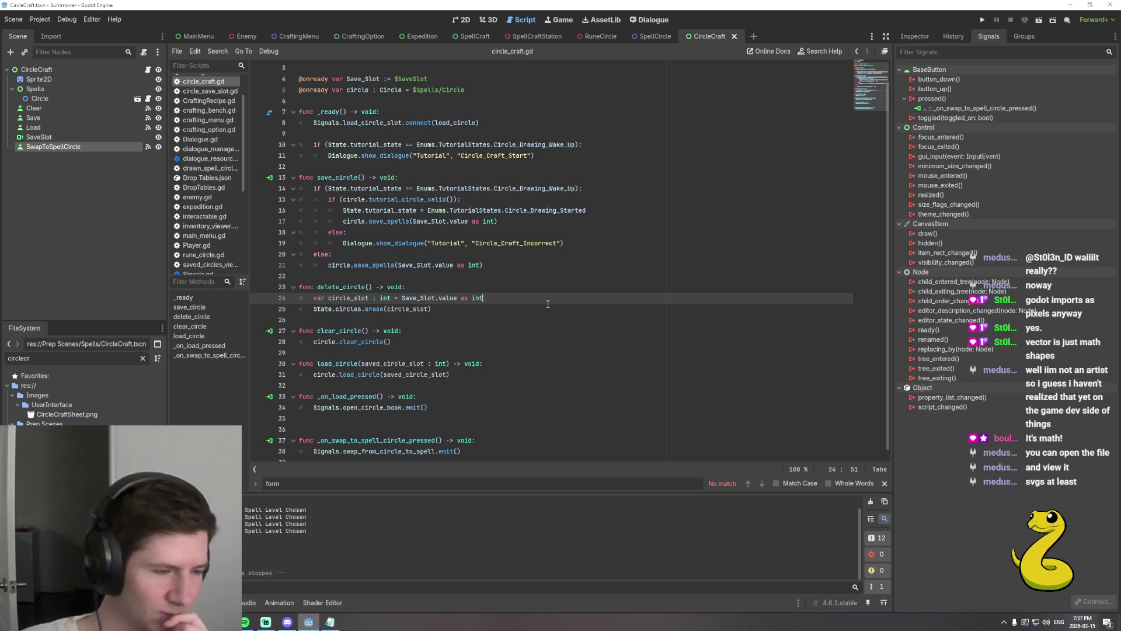
left_click(448, 406)
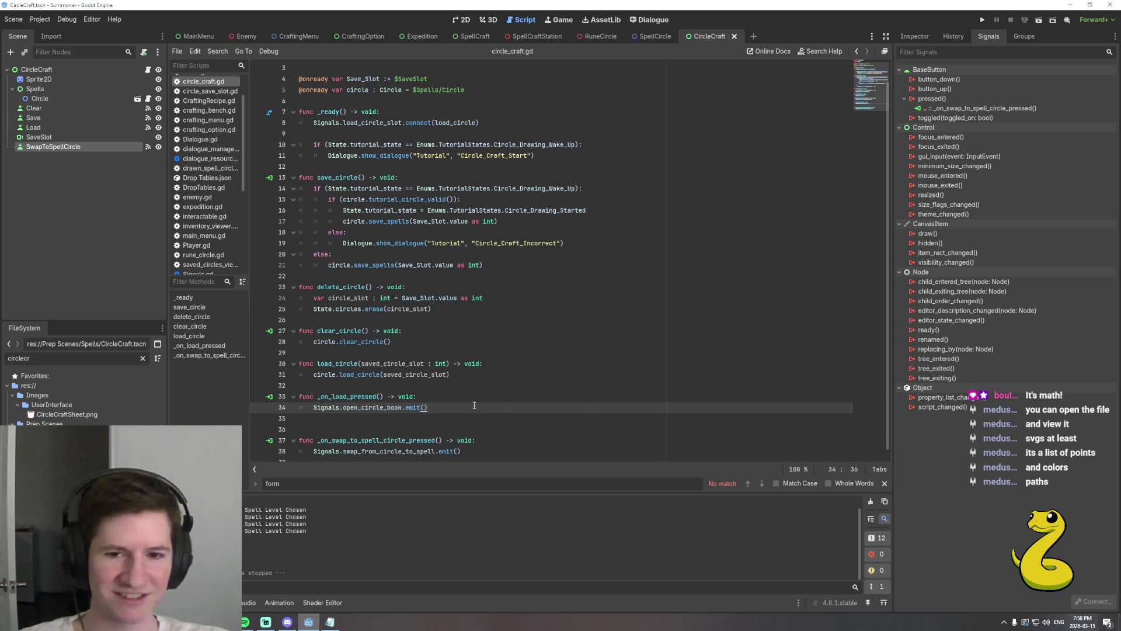
left_click(463, 397)
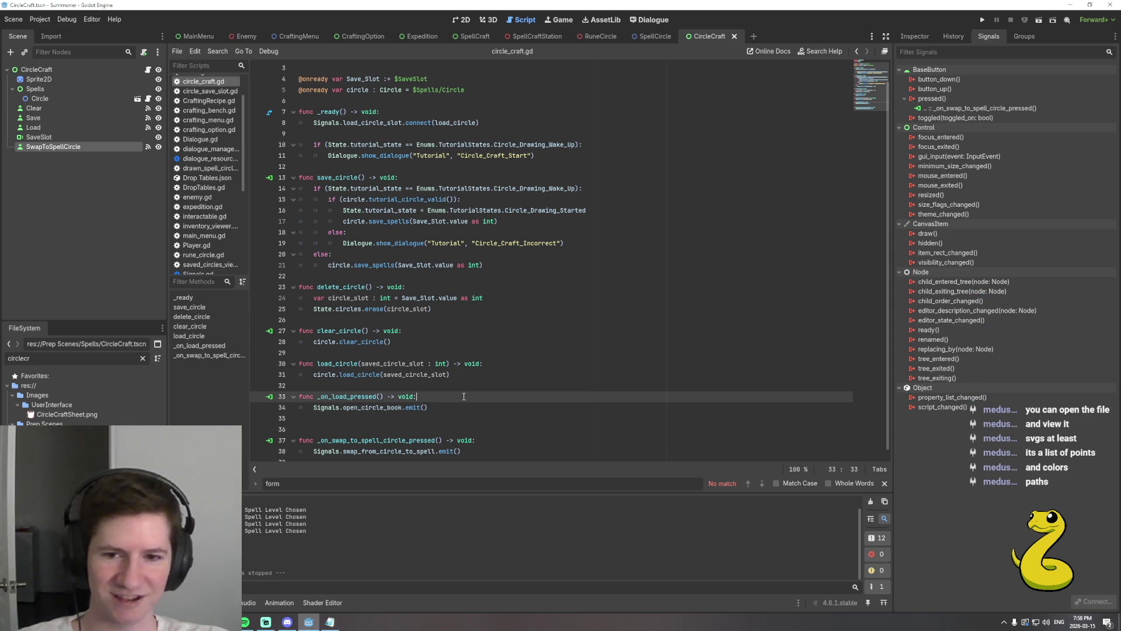
left_click(502, 362)
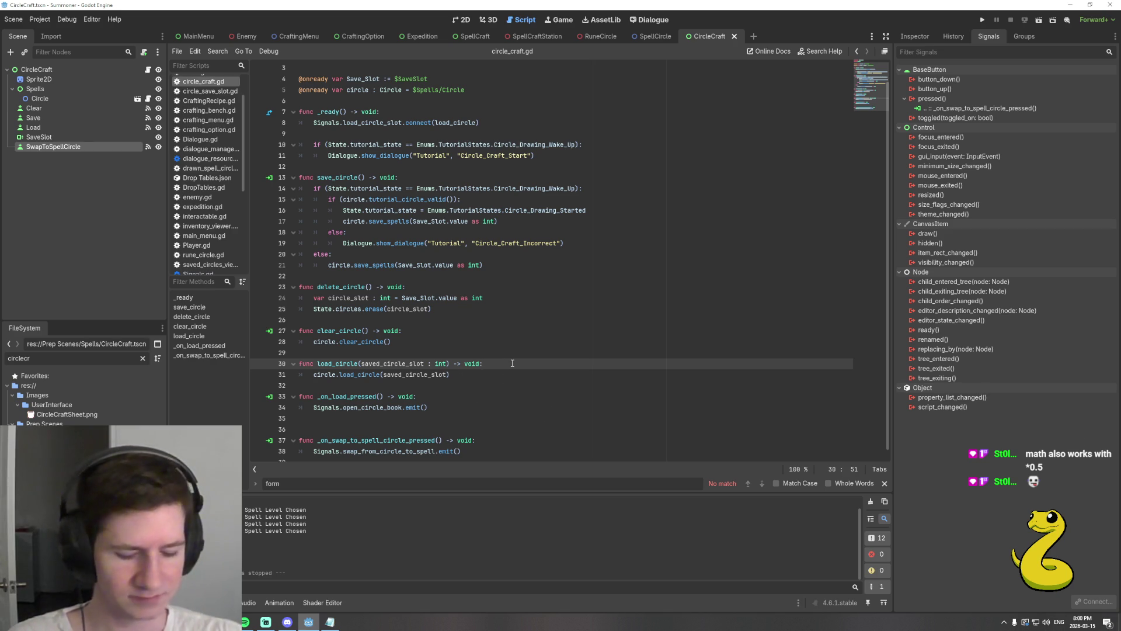
key("XF86AudioNext")
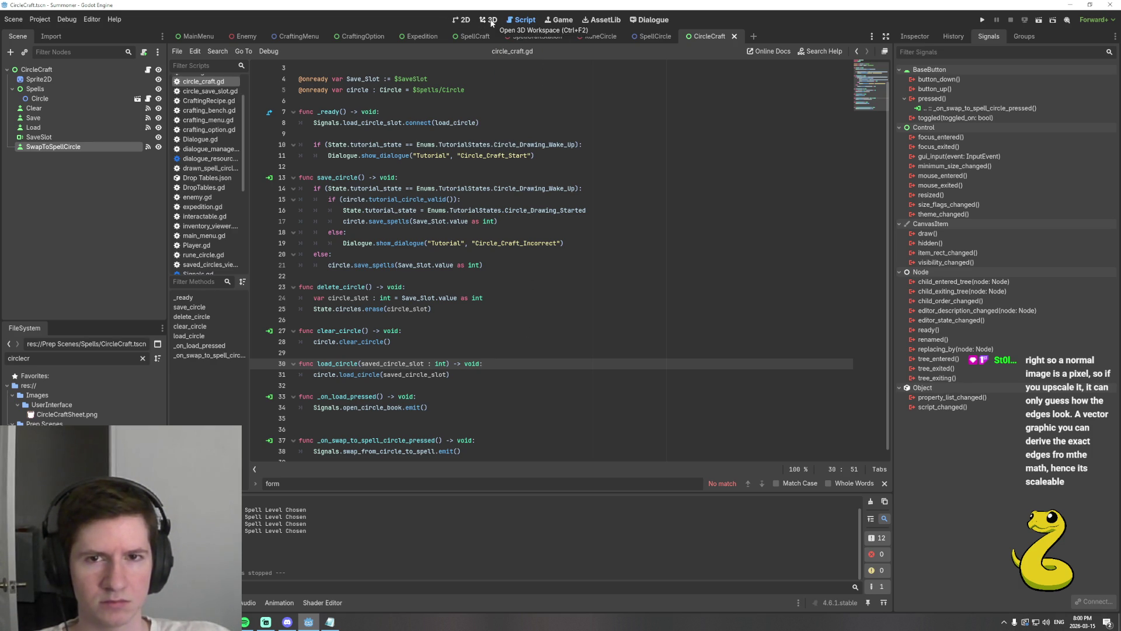
left_click(463, 19)
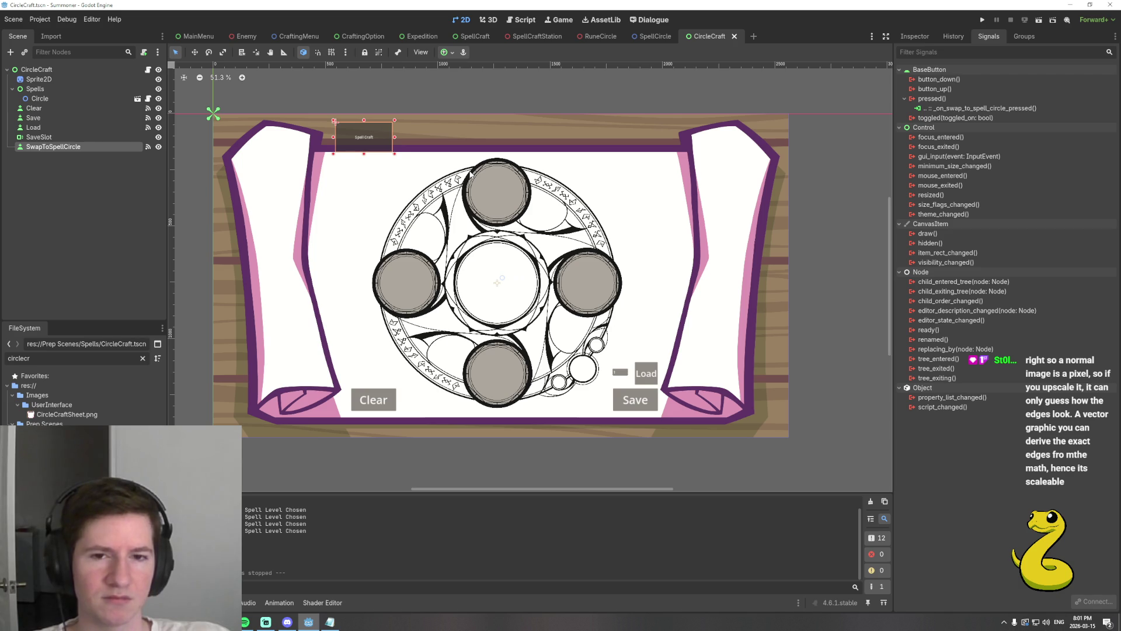
scroll(530, 353, "up", 4)
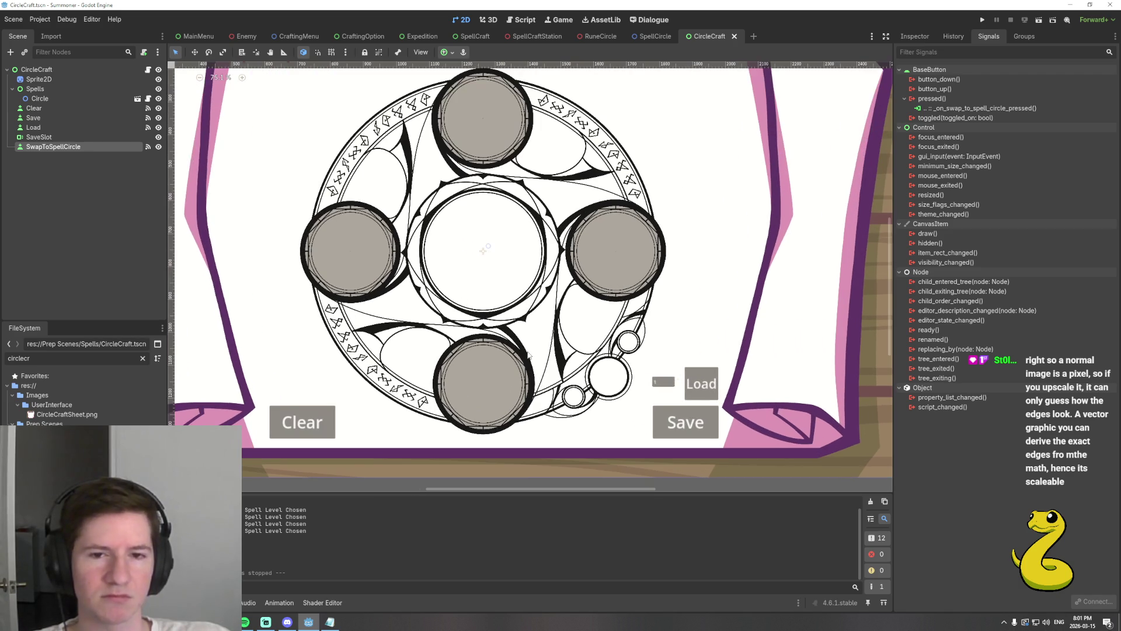
scroll(541, 351, "up", 3)
scroll(542, 351, "up", 2)
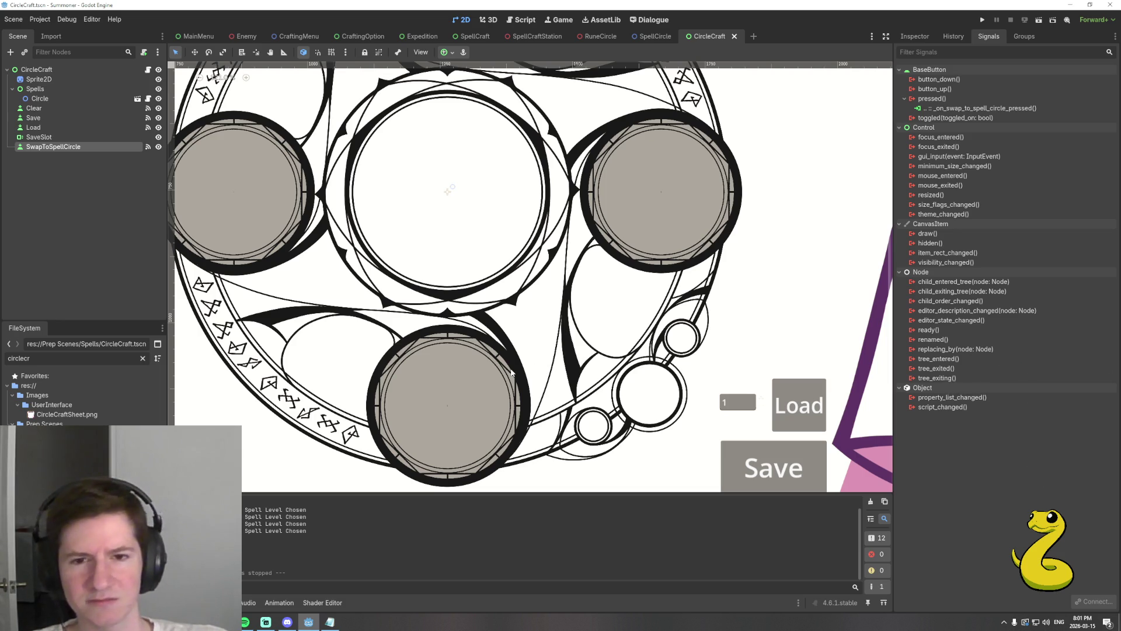
scroll(560, 358, "up", 3)
scroll(560, 355, "up", 2)
scroll(560, 354, "up", 2)
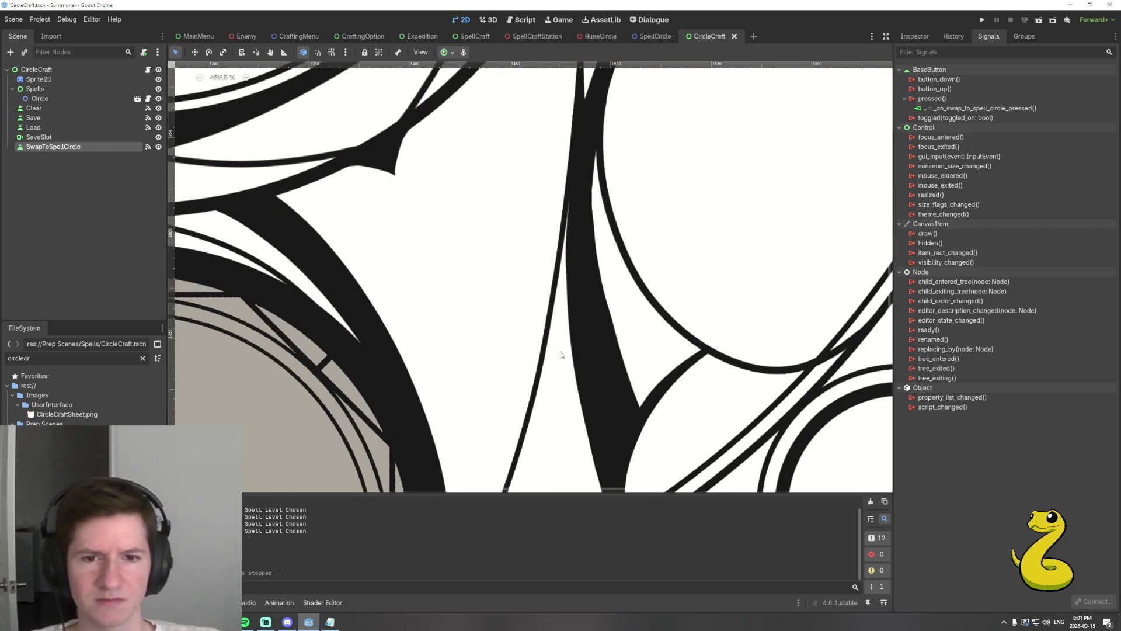
scroll(562, 353, "down", 5)
scroll(552, 342, "down", 4)
scroll(526, 321, "down", 2)
left_click_drag(506, 307, 531, 317)
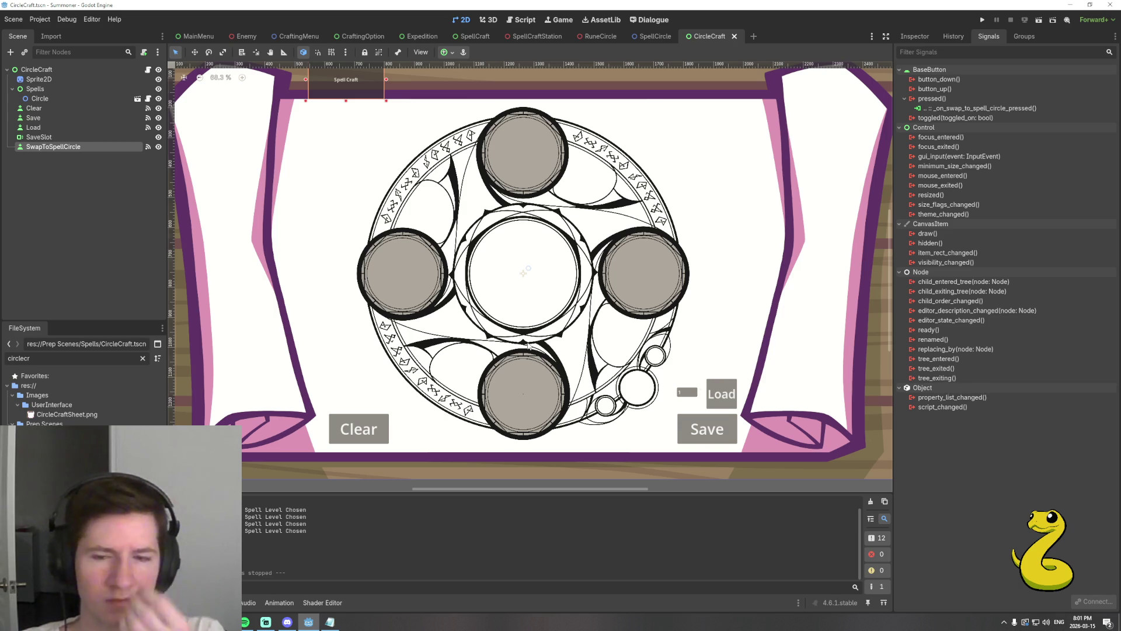
scroll(528, 350, "up", 1)
scroll(530, 343, "up", 2)
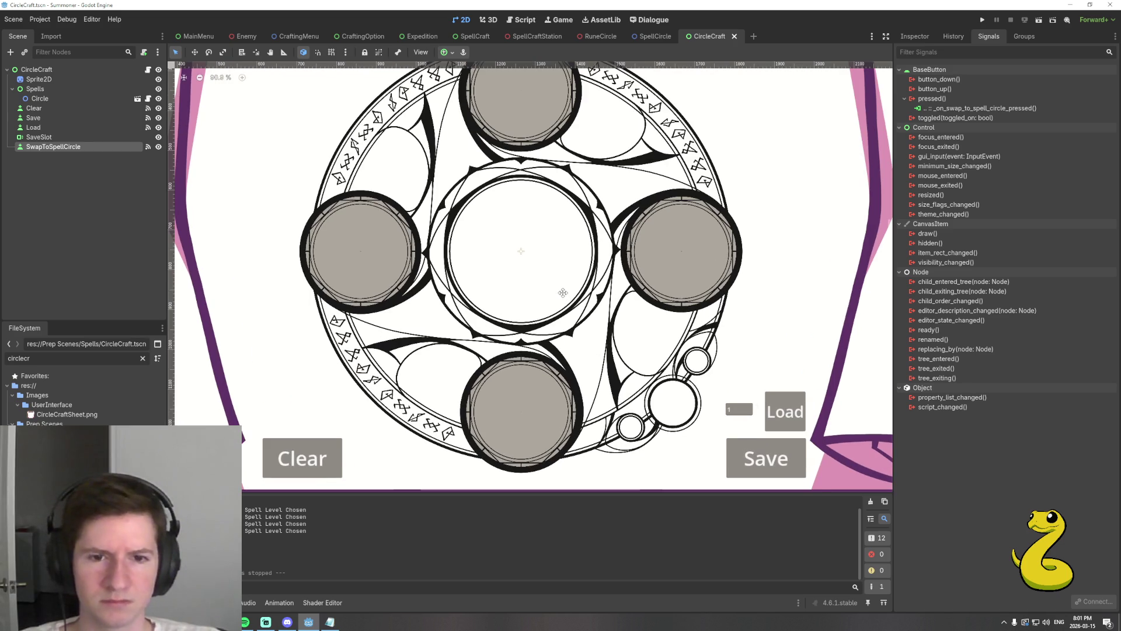
left_click_drag(563, 298, 555, 316)
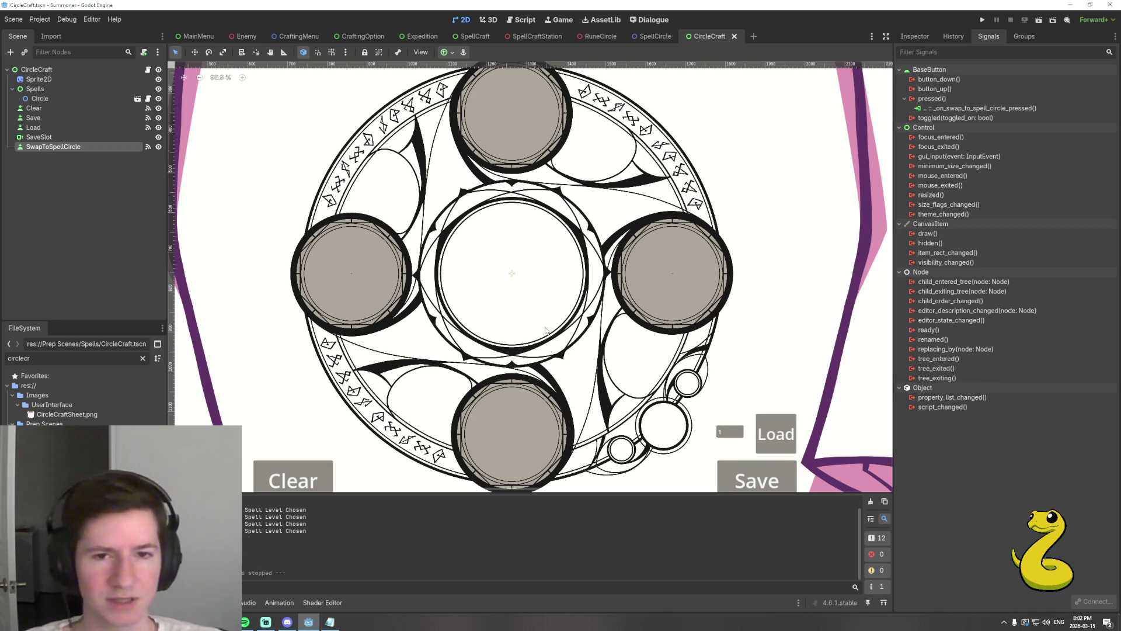
scroll(524, 302, "down", 1)
scroll(524, 302, "down", 1)
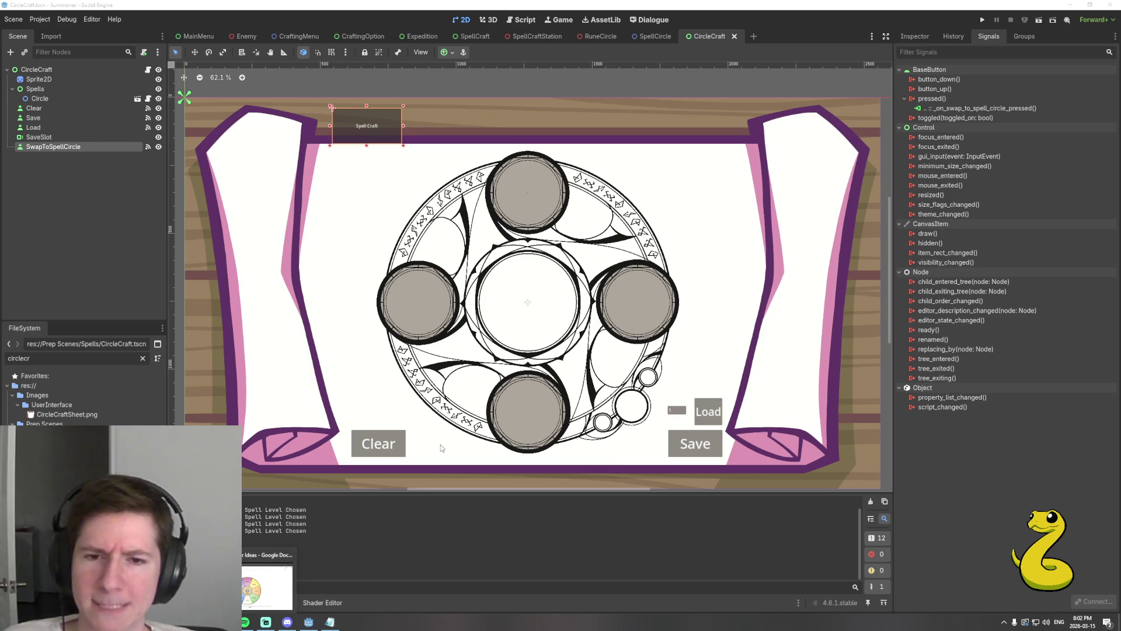
Switch to the Auto Battler Ideas doc and make an empty line below the emotion wheel.
left_click(262, 587)
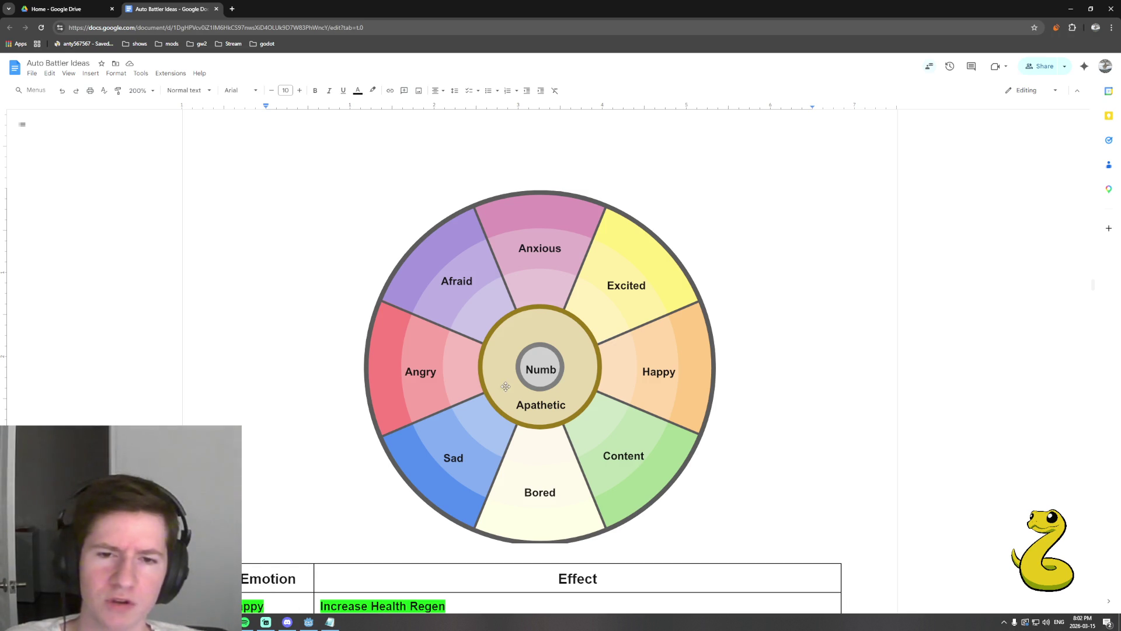
scroll(505, 387, "down", 1)
left_click(730, 338)
key("Return")
scroll(734, 333, "down", 1)
scroll(737, 331, "up", 1)
scroll(737, 332, "down", 2, "ctrl")
scroll(737, 332, "down", 2, "ctrl")
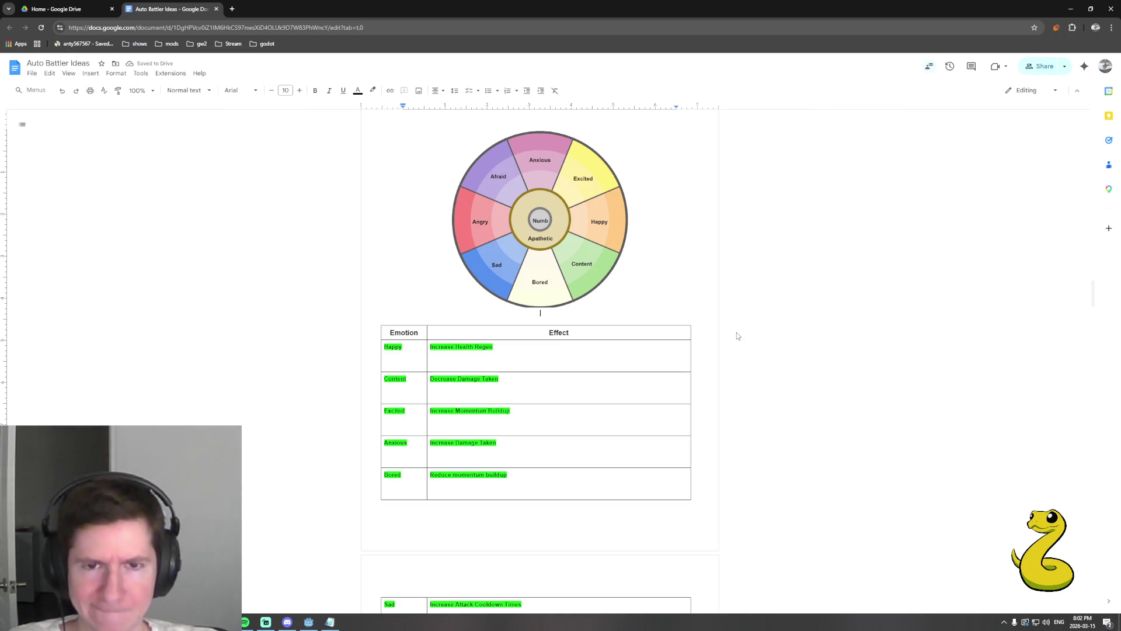
scroll(737, 331, "up", 1)
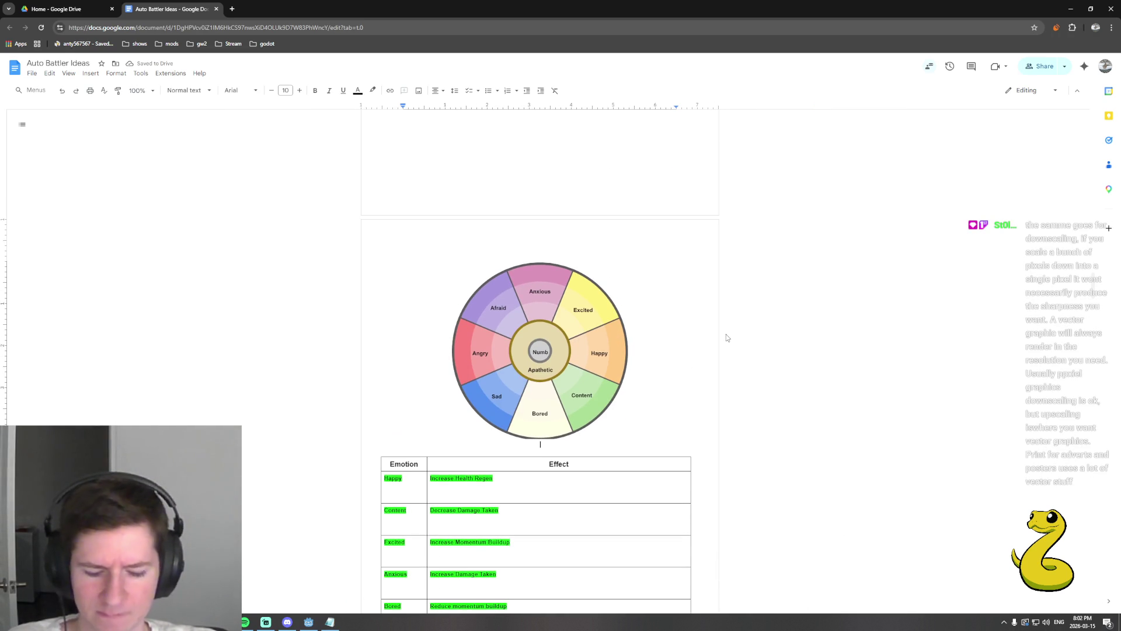
key("Return")
key("BackSpace")
key("BackSpace")
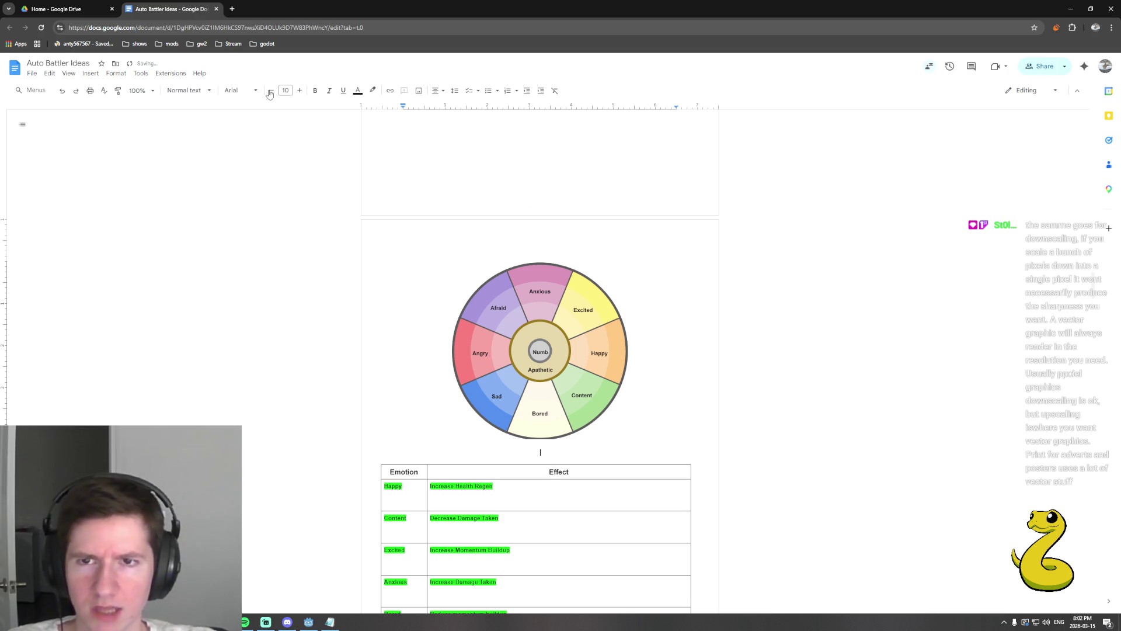
Left-align the line, write 'Phase1:' and start its description about rotating the emotion point.
left_click(437, 90)
left_click(439, 108)
type("phase1")
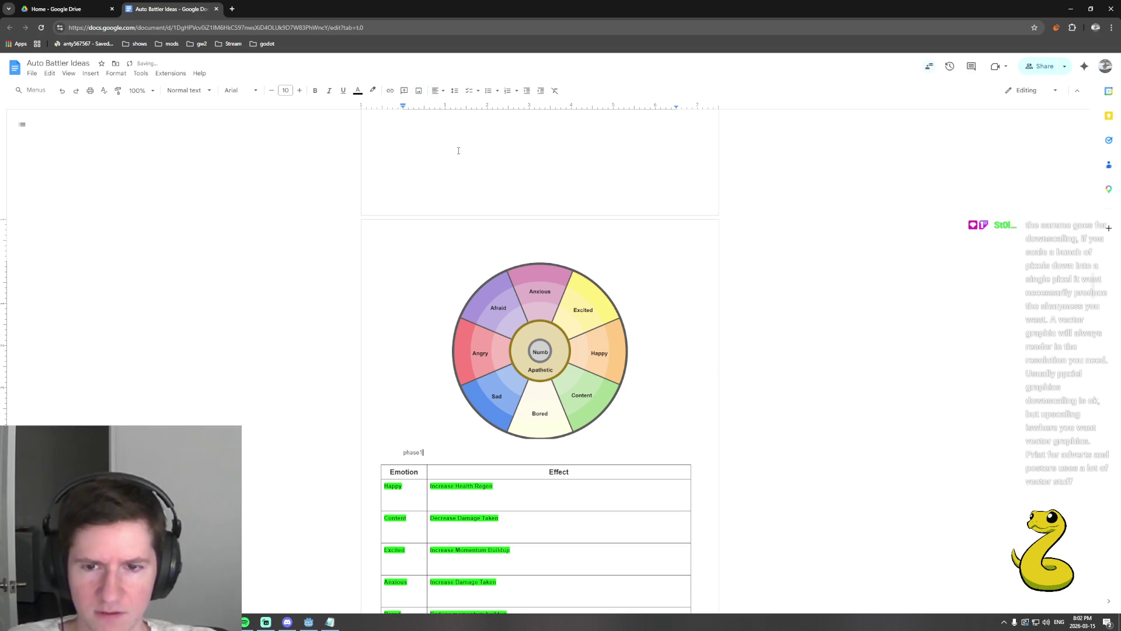
type(":")
key("Return")
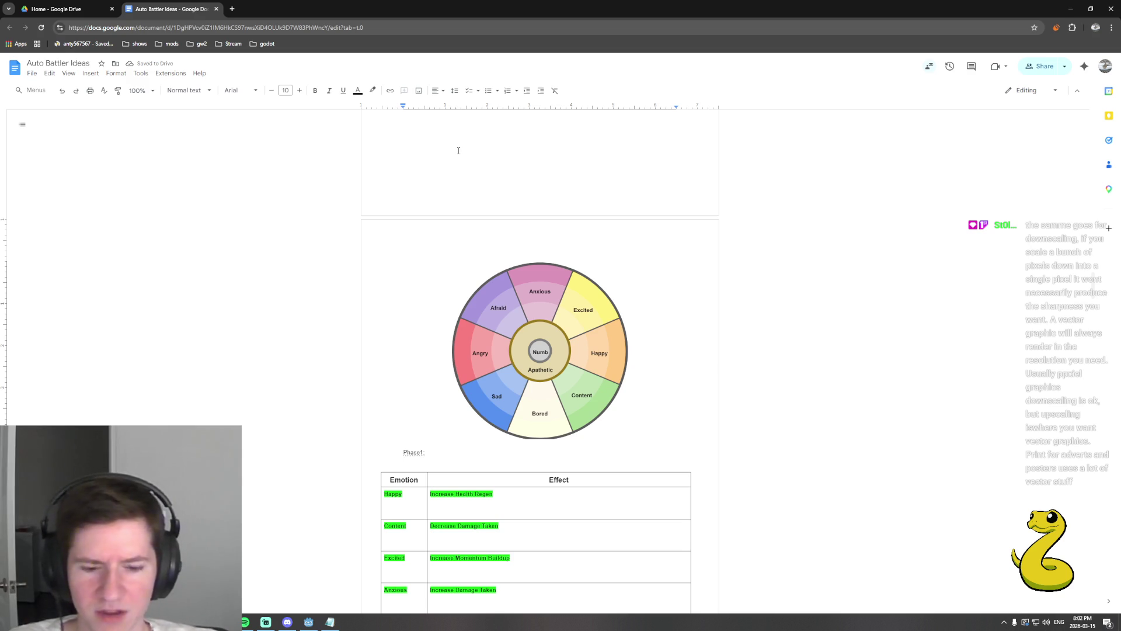
type("Standardcontr")
type("ols to ")
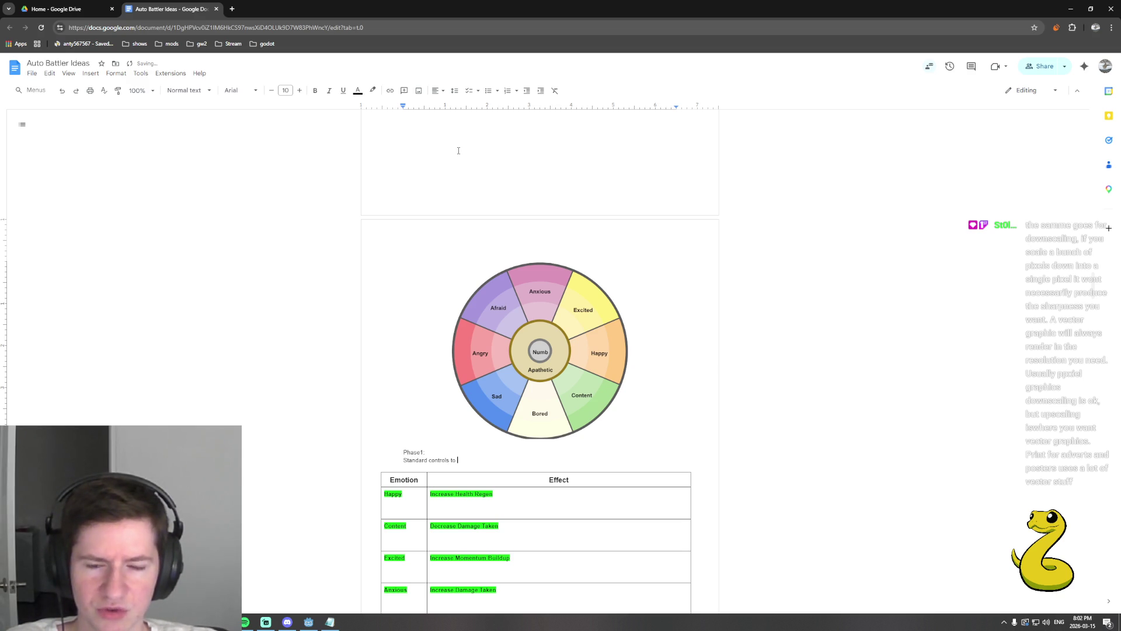
type("rotate")
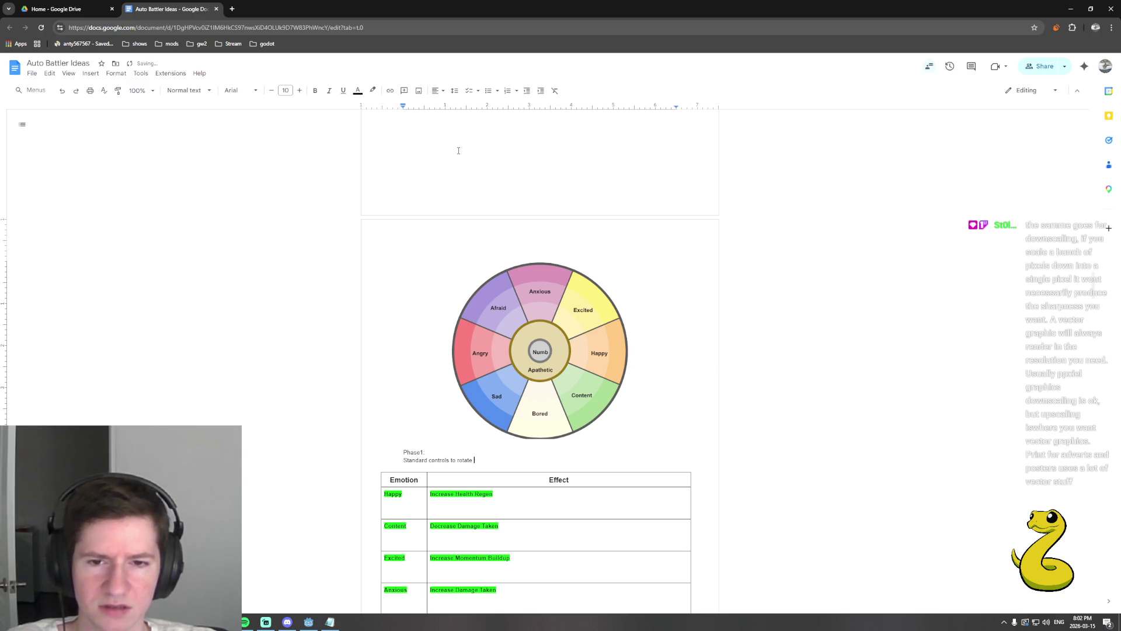
type("t")
type("int: ")
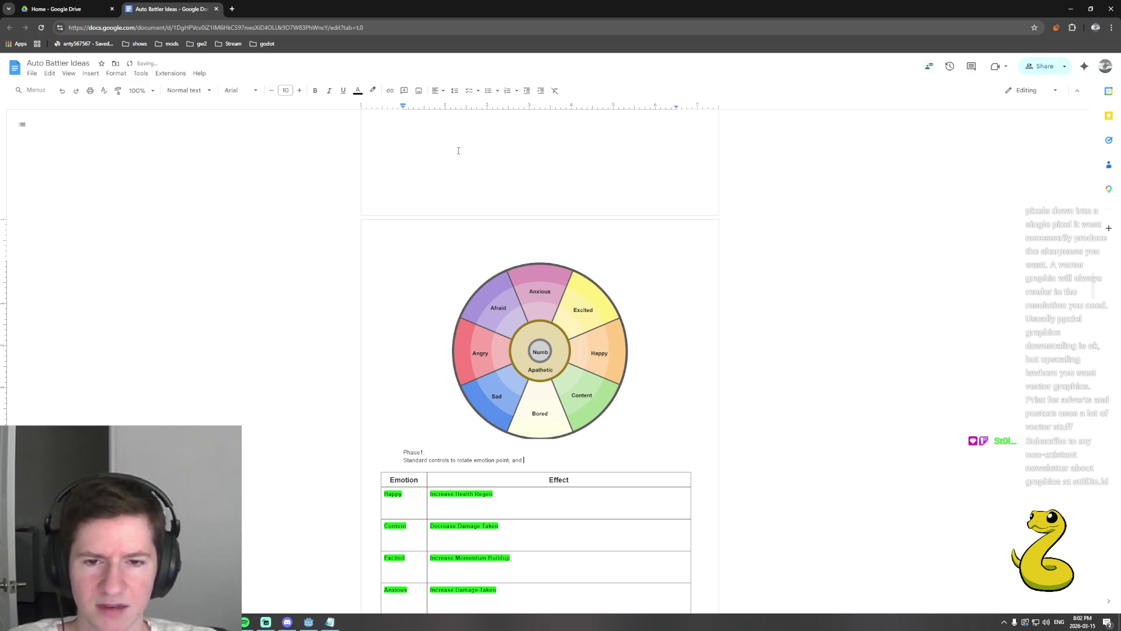
type(" do ")
type(" com")
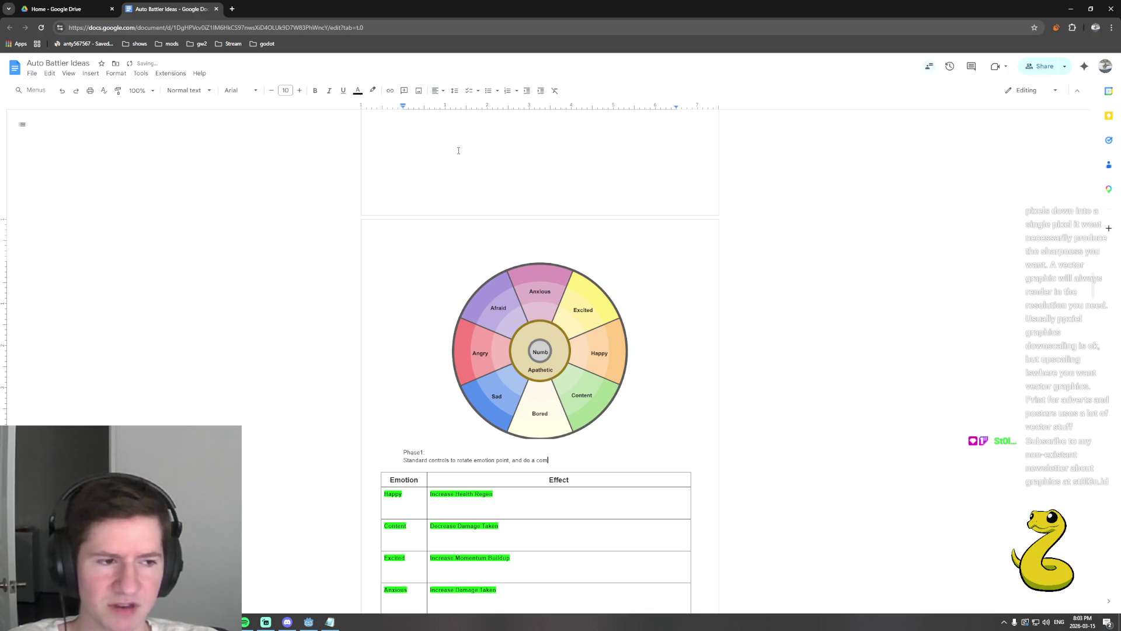
key("BackSpace")
key("BackSpace")
key("BackSpace")
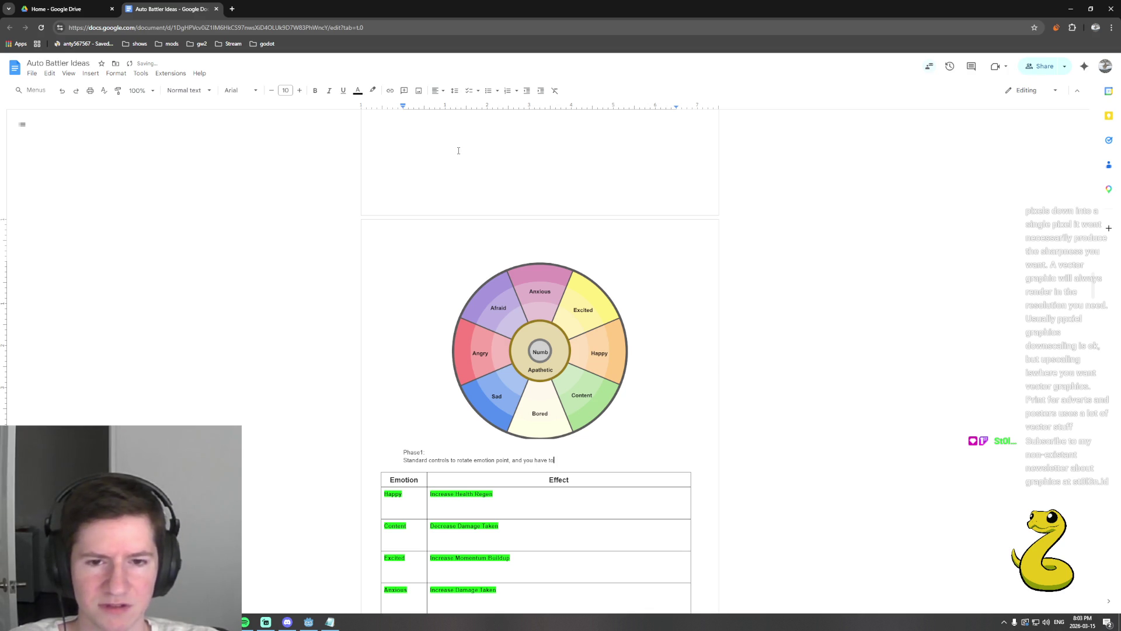
type("gure out the correc")
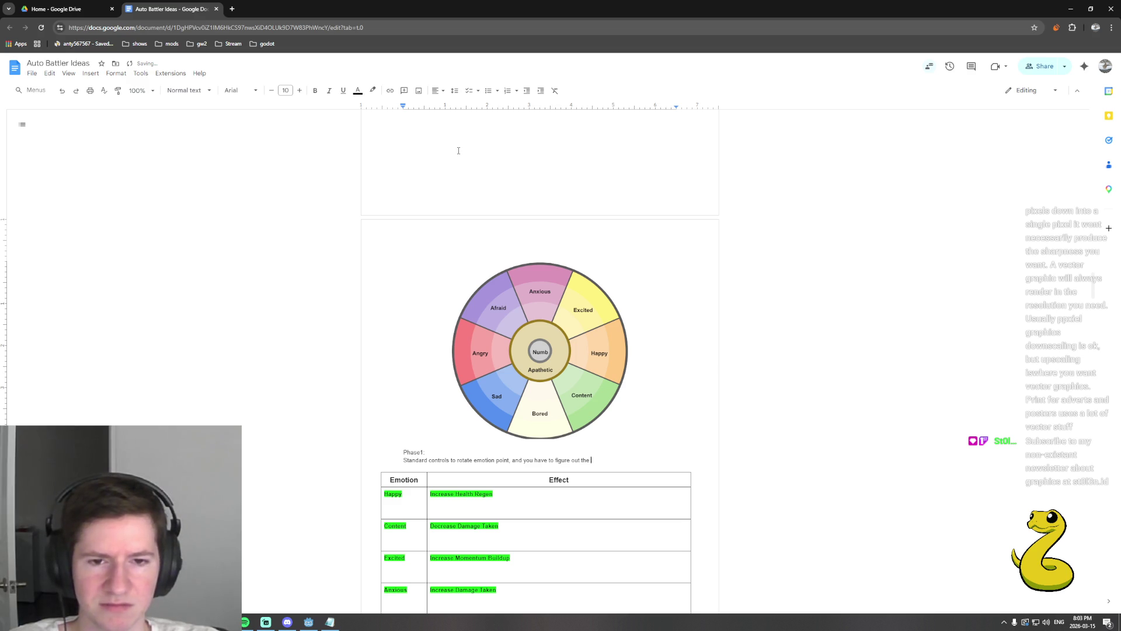
type("t emotio")
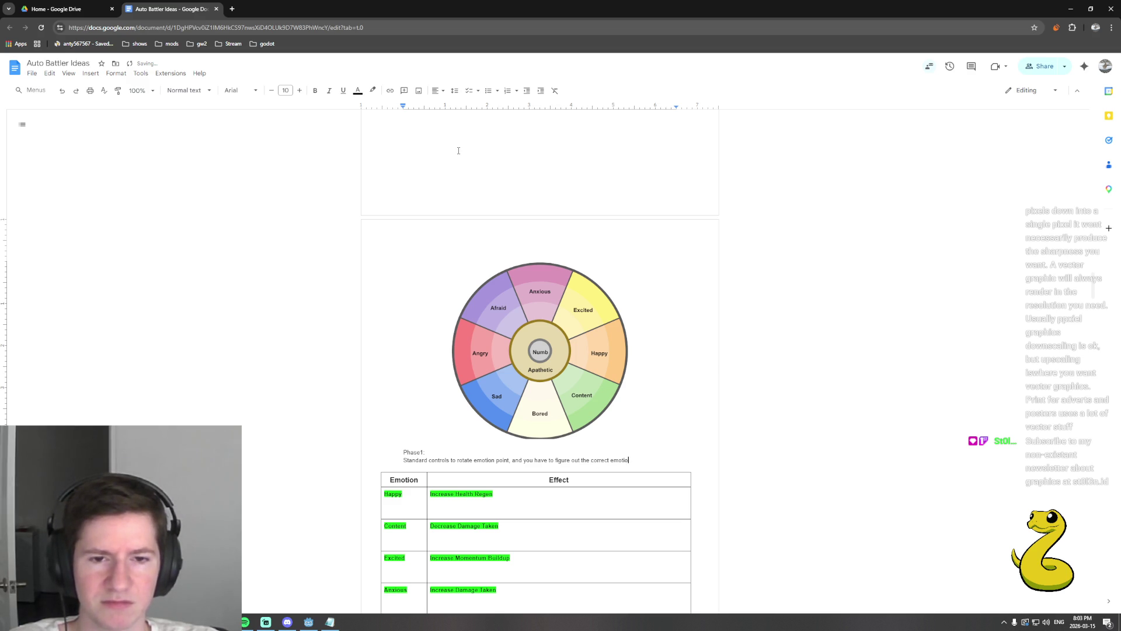
type("nal combo lock to progress")
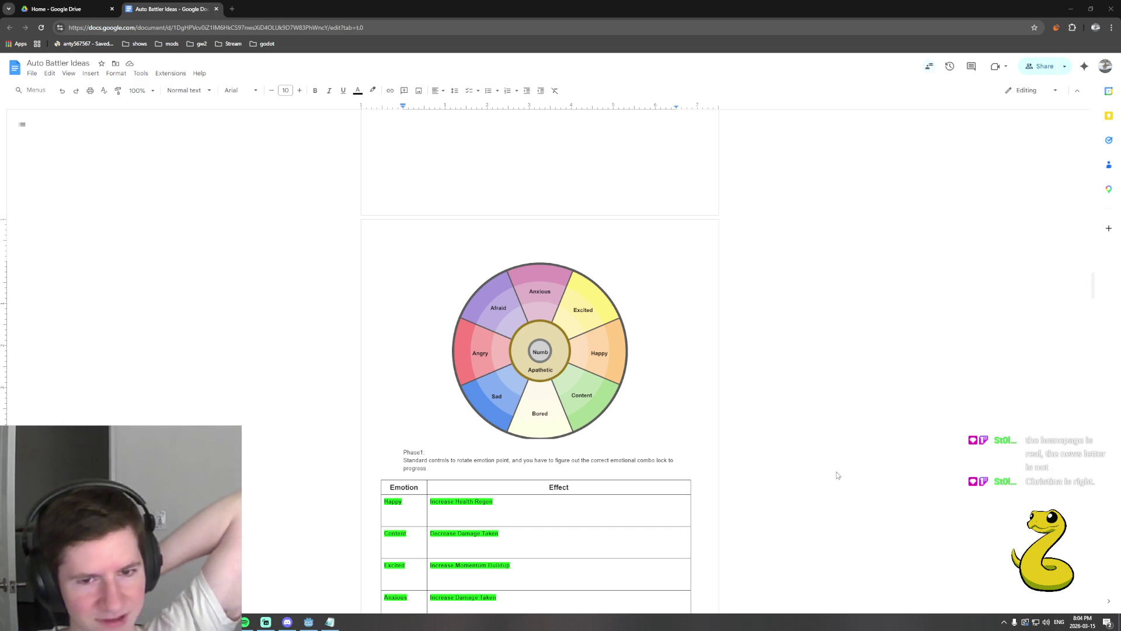
Extend the Phase1 note after 'progress' with the combo-lock wording, fixing a mistyped letter.
left_click(675, 462)
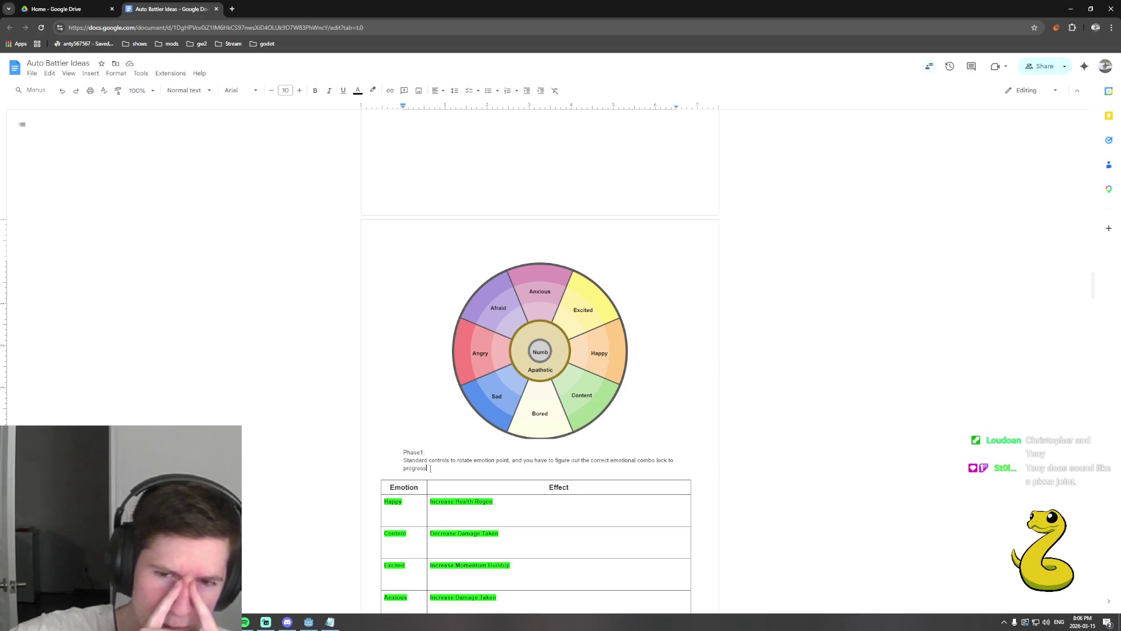
type("a jus")
key("BackSpace")
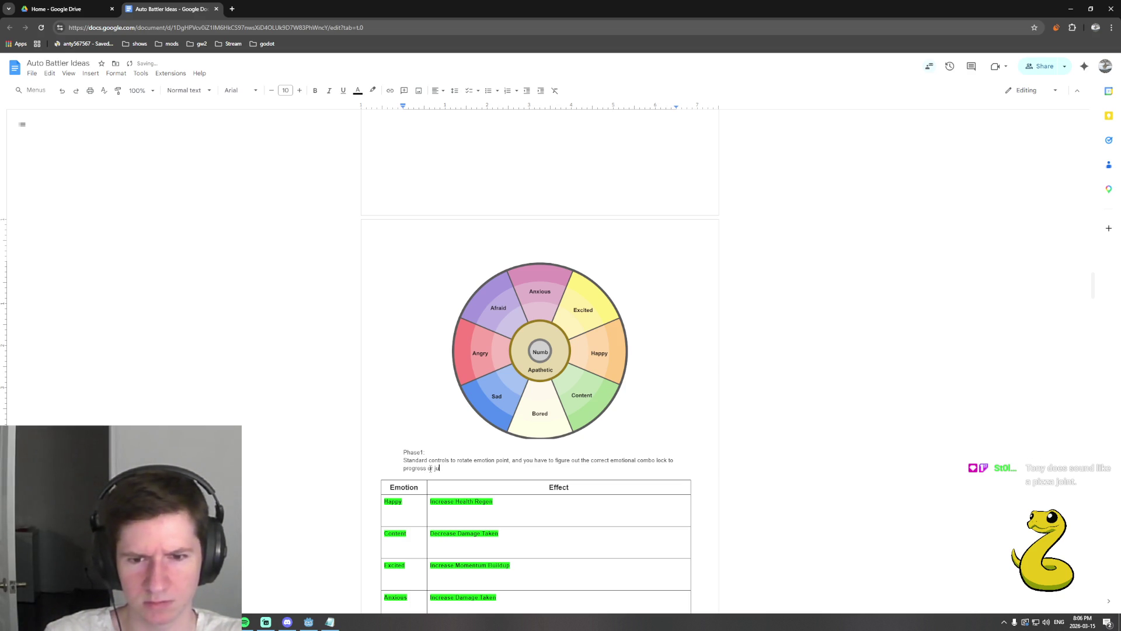